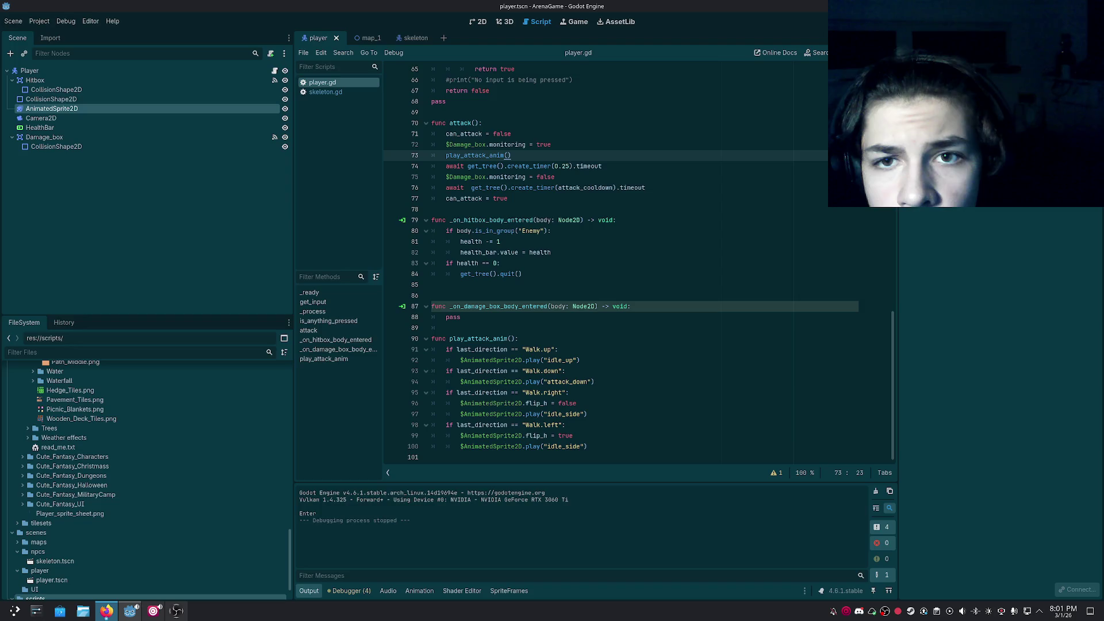
Review the damage box handler lines in player.gd and the debugger's error list.
click(487, 321)
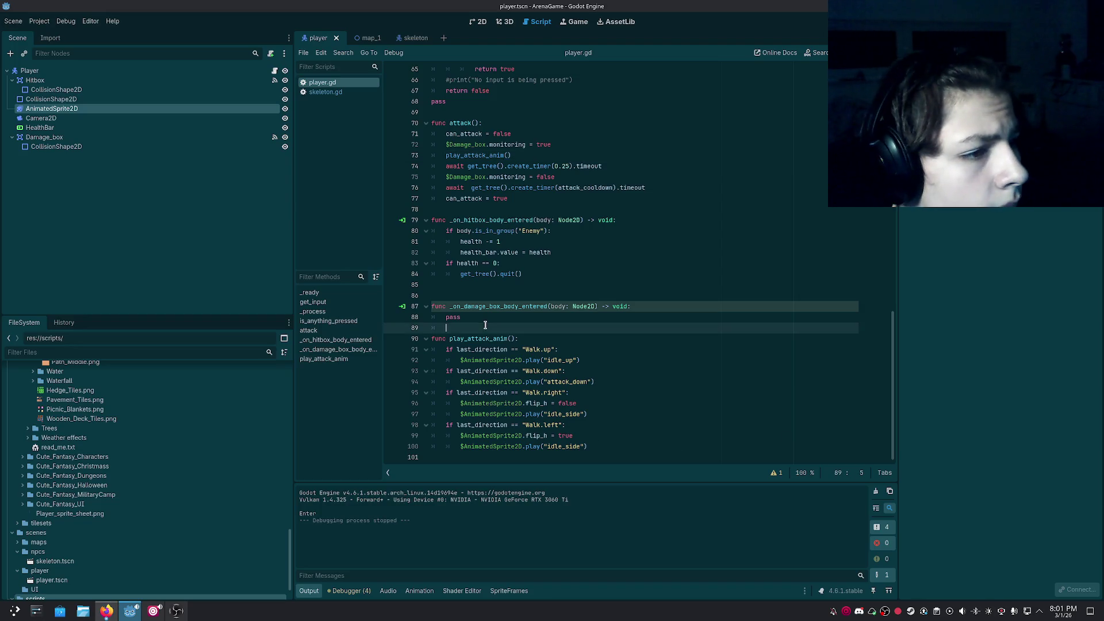
click(485, 307)
click(483, 318)
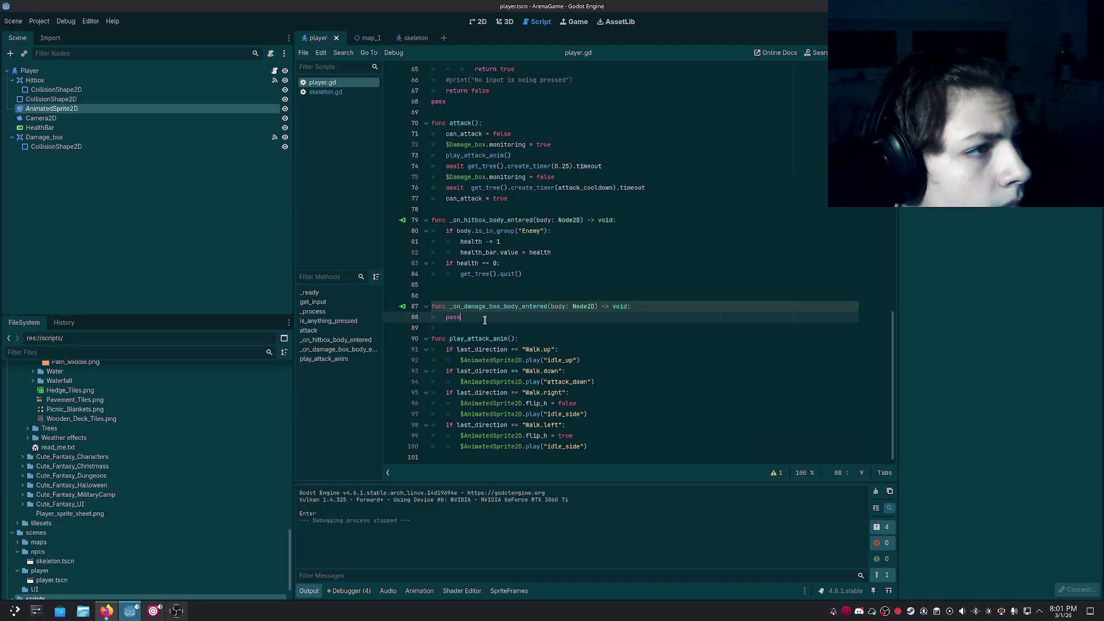
click(485, 308)
click(489, 321)
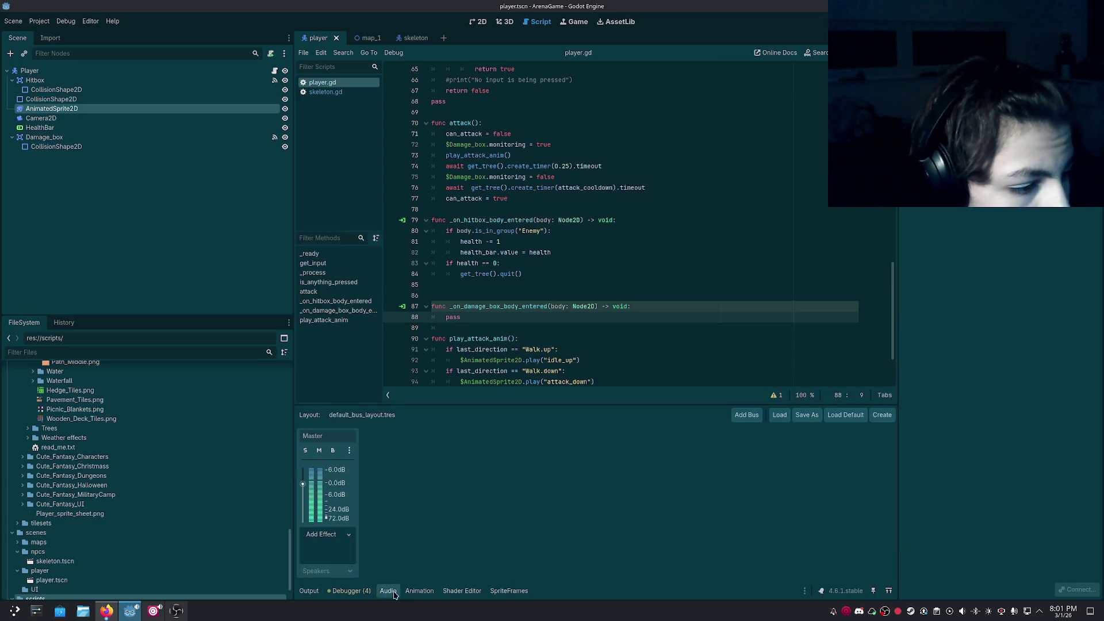
click(351, 590)
click(322, 484)
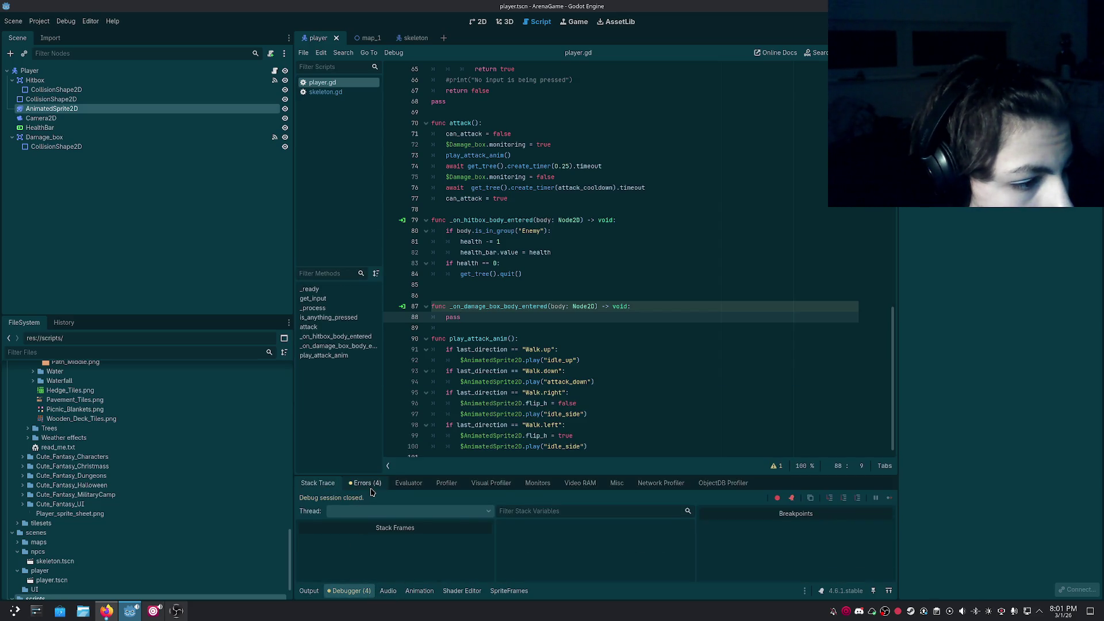
click(371, 484)
In the player's SpriteFrames, add a new attack_side animation at 10 FPS.
click(509, 590)
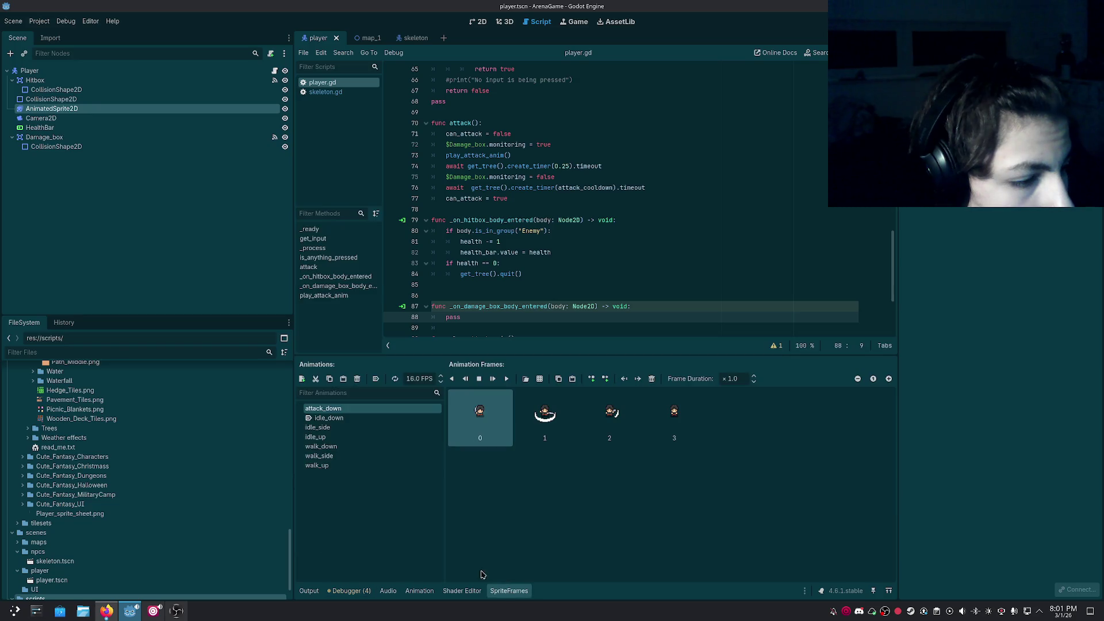
double_click(326, 409)
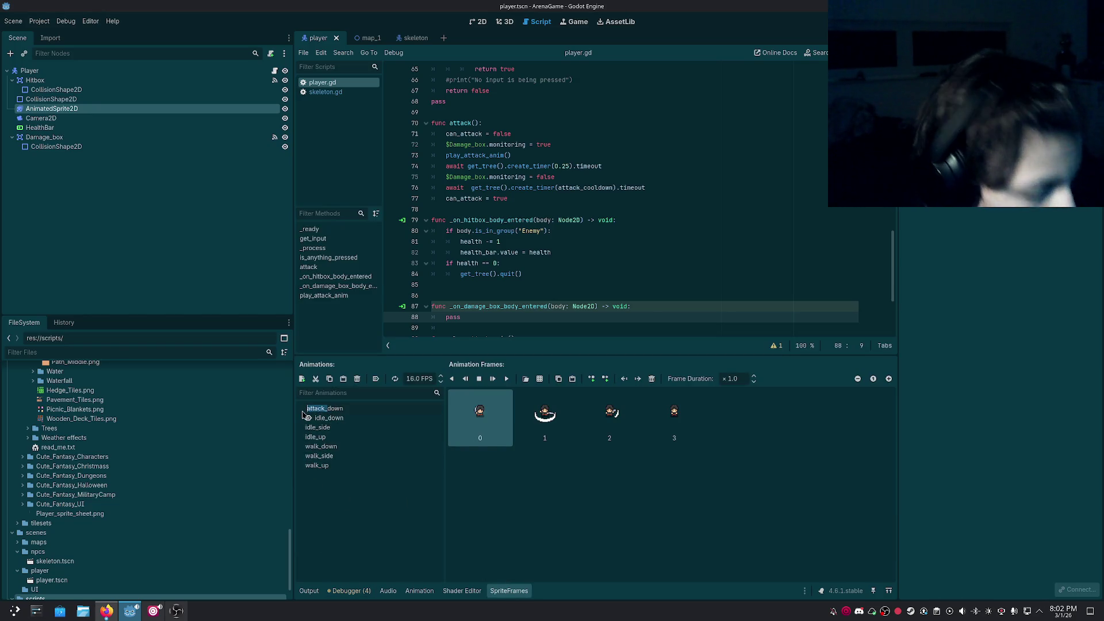
click(388, 506)
click(301, 379)
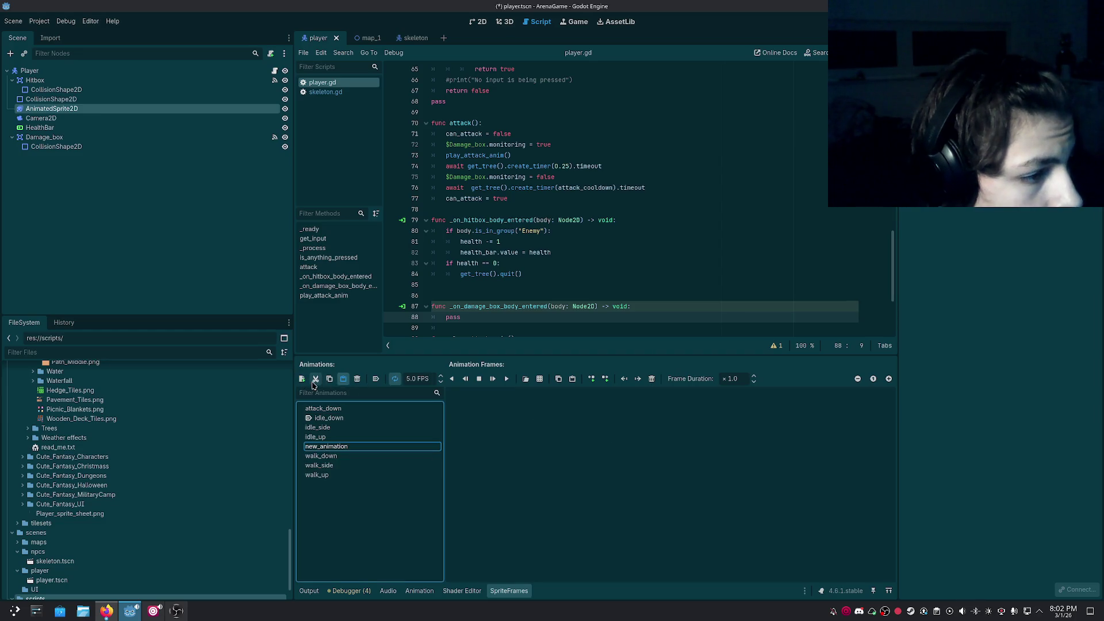
text(attack_)
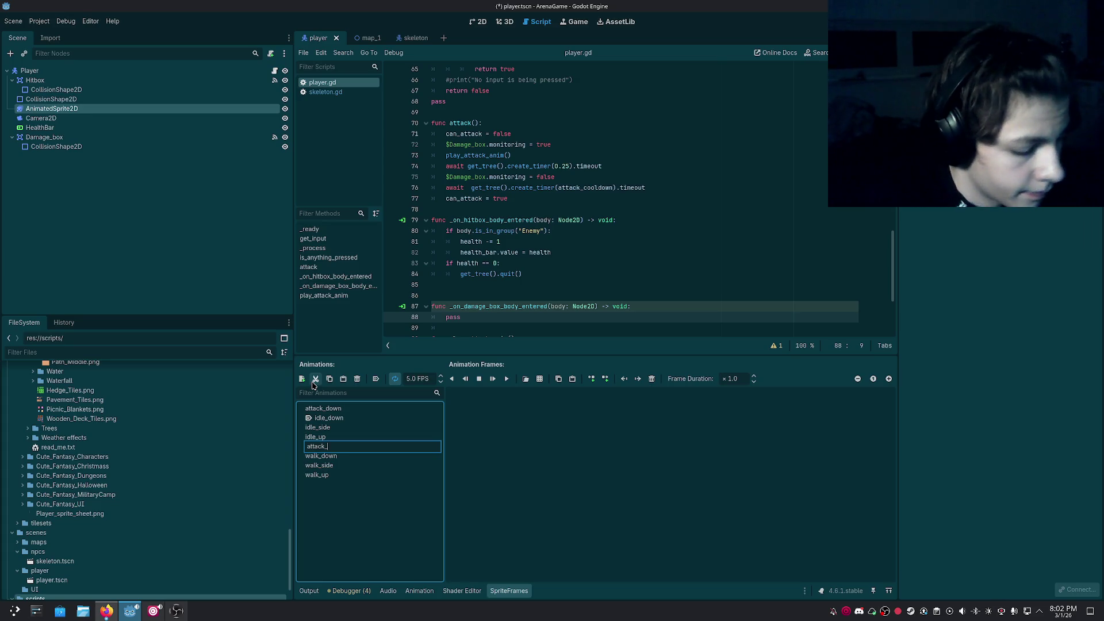
text(side)
key(Return)
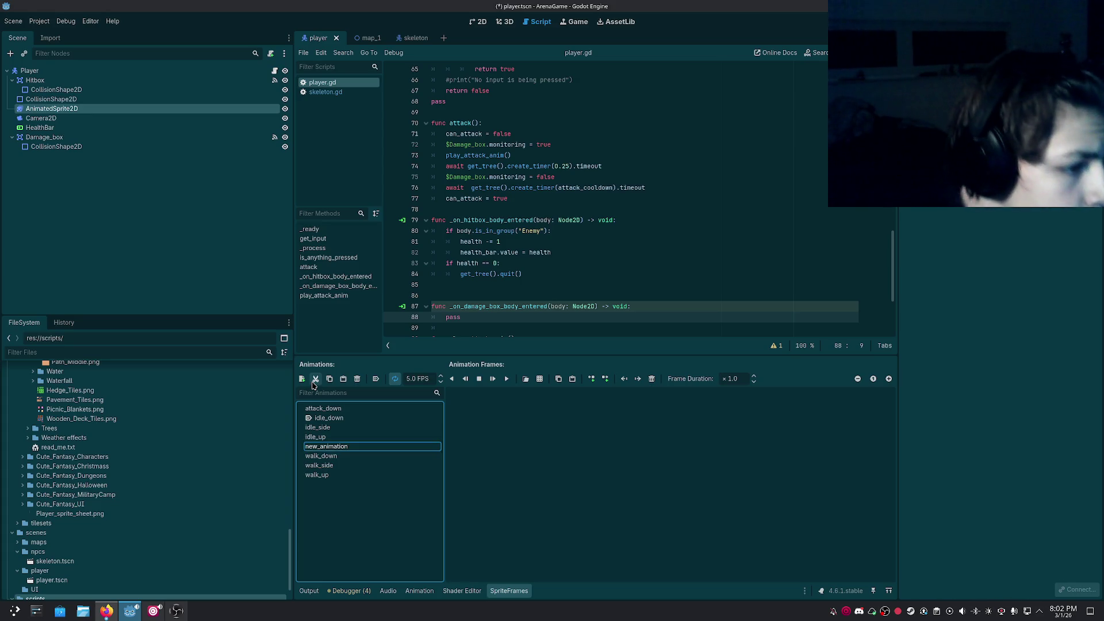
text(attack_side)
click(414, 378)
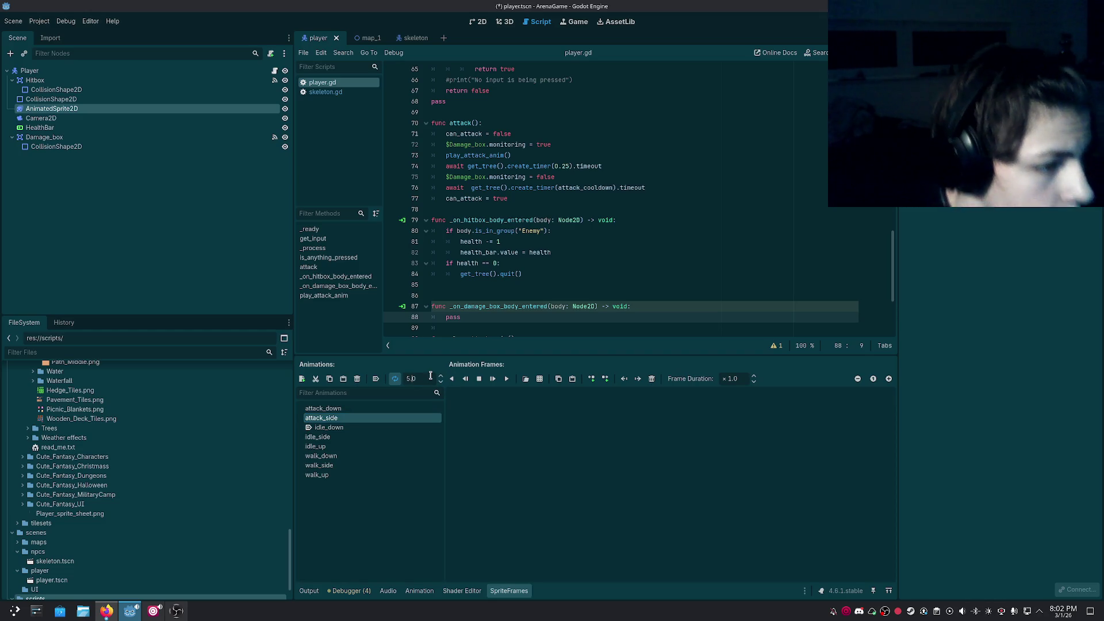
text(10)
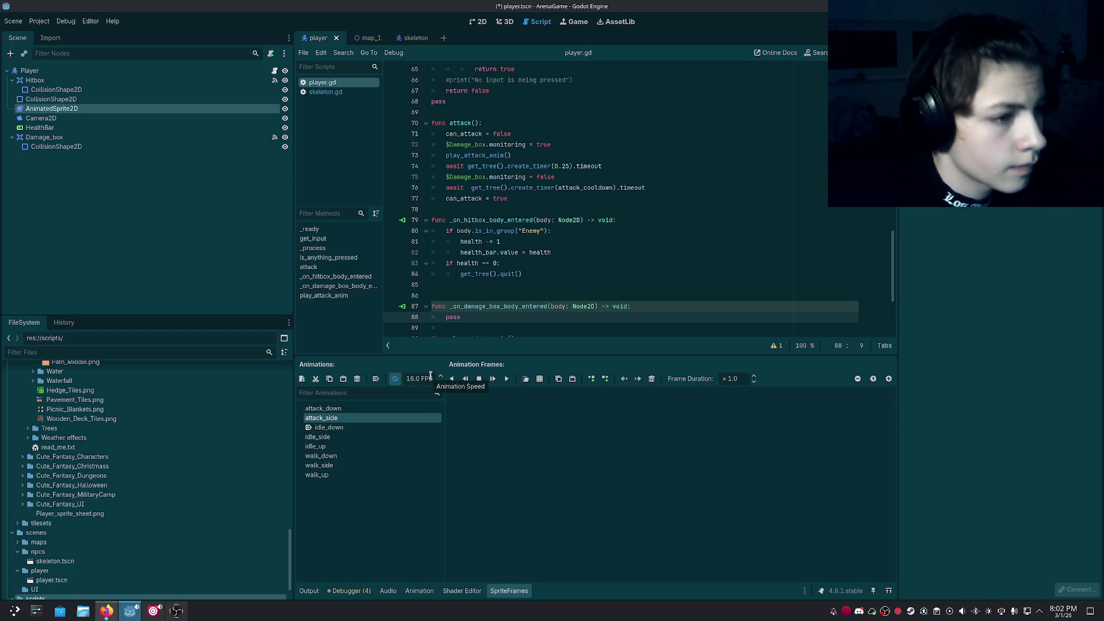
Add four side-attack frames from Player_sprite_sheet.png to attack_side.
click(539, 379)
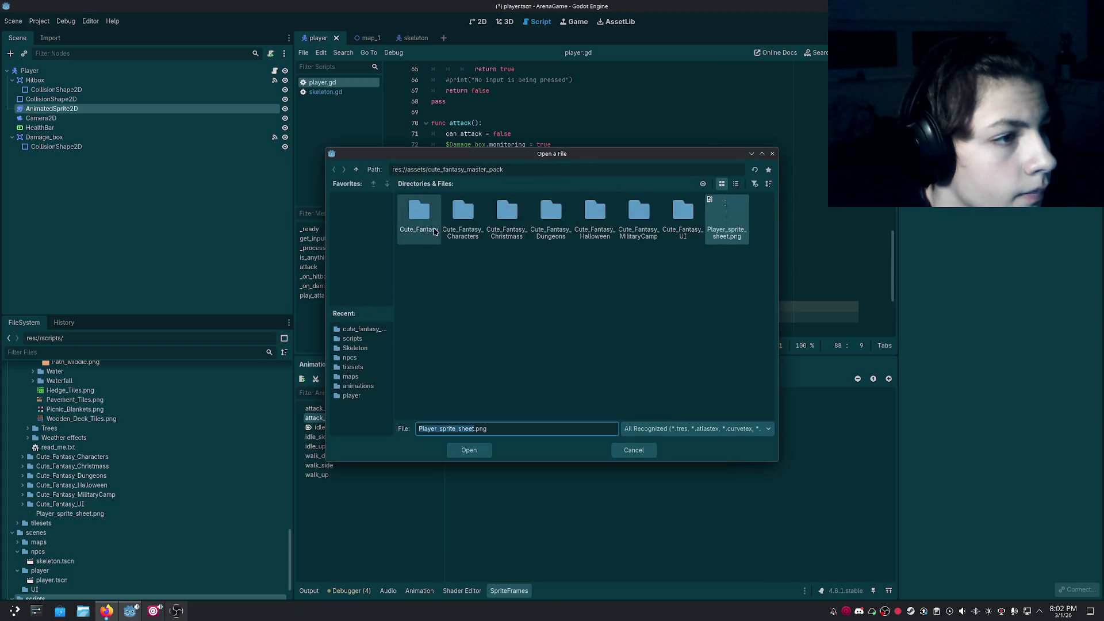
double_click(731, 236)
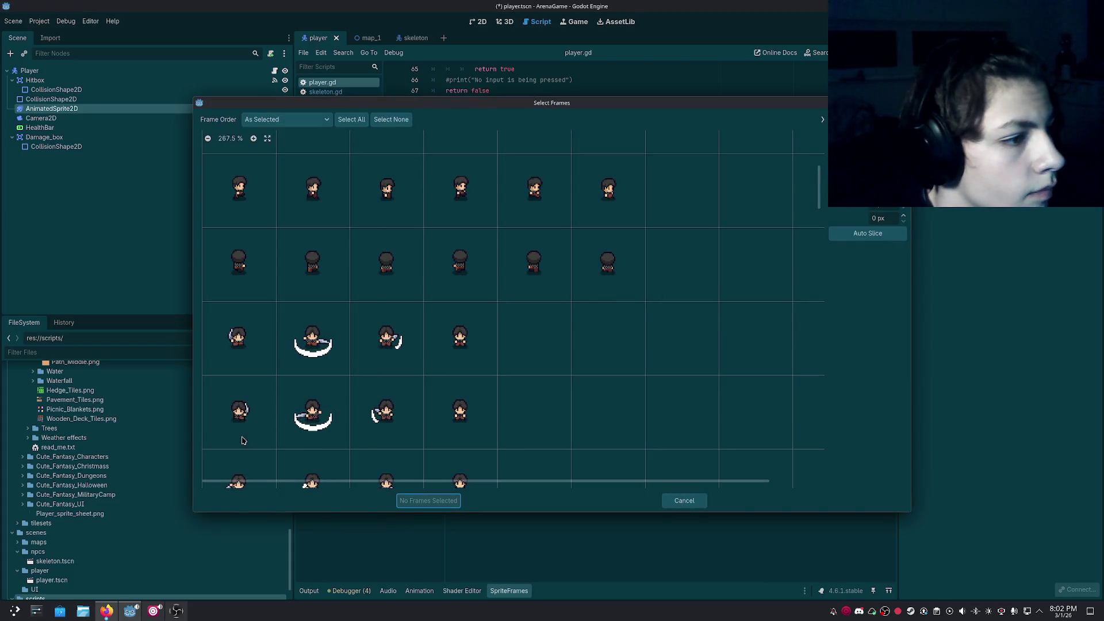
scroll(247, 431, down, 3)
scroll(267, 420, down, 4)
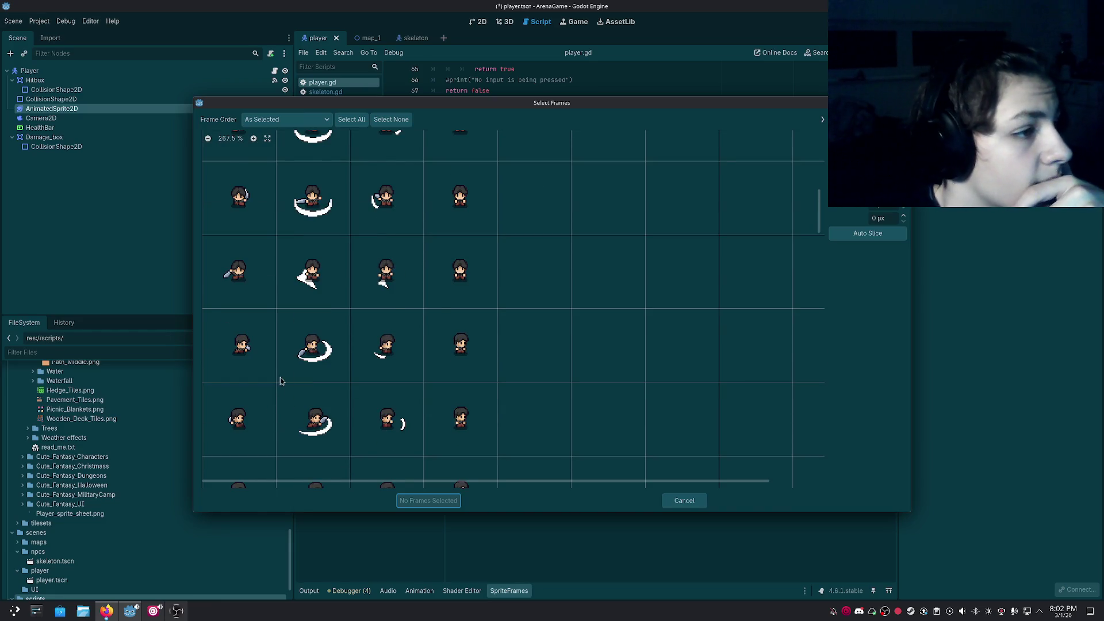
scroll(306, 362, up, 1)
scroll(306, 362, up, 2)
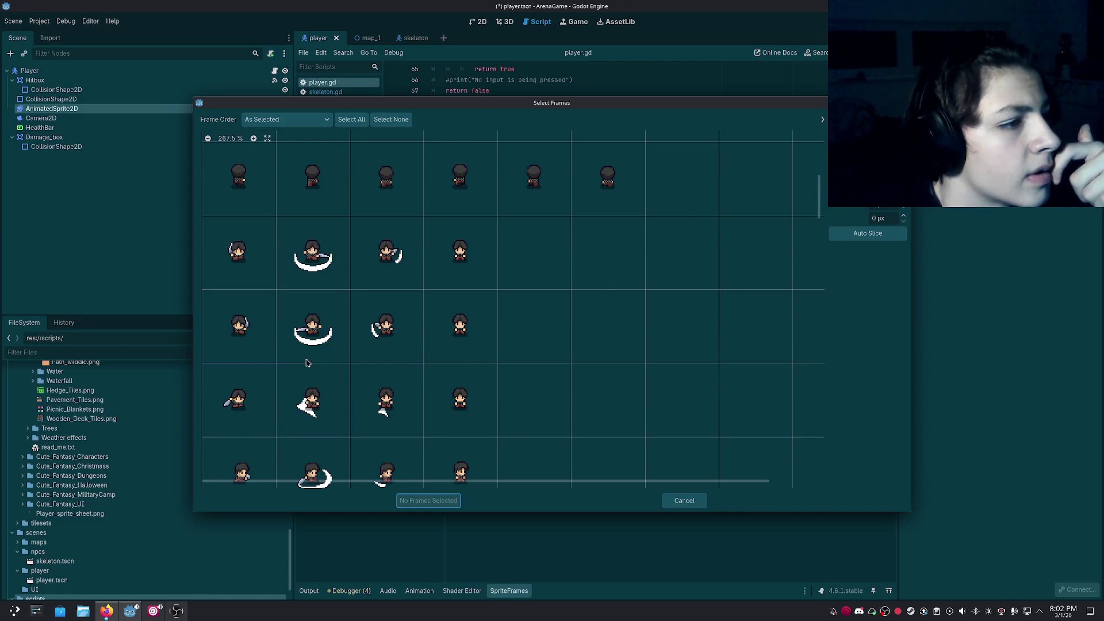
scroll(306, 363, down, 3)
scroll(276, 387, down, 1)
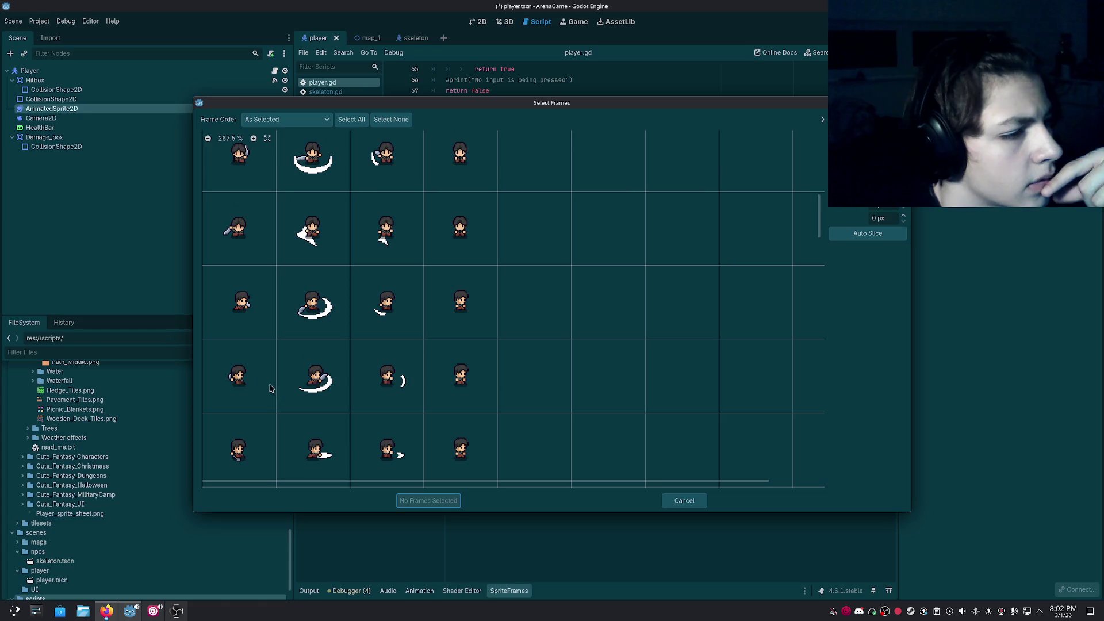
mouse_move(246, 386)
mouse_down()
mouse_move(359, 372)
mouse_move(451, 380)
mouse_up()
scroll(409, 429, down, 2)
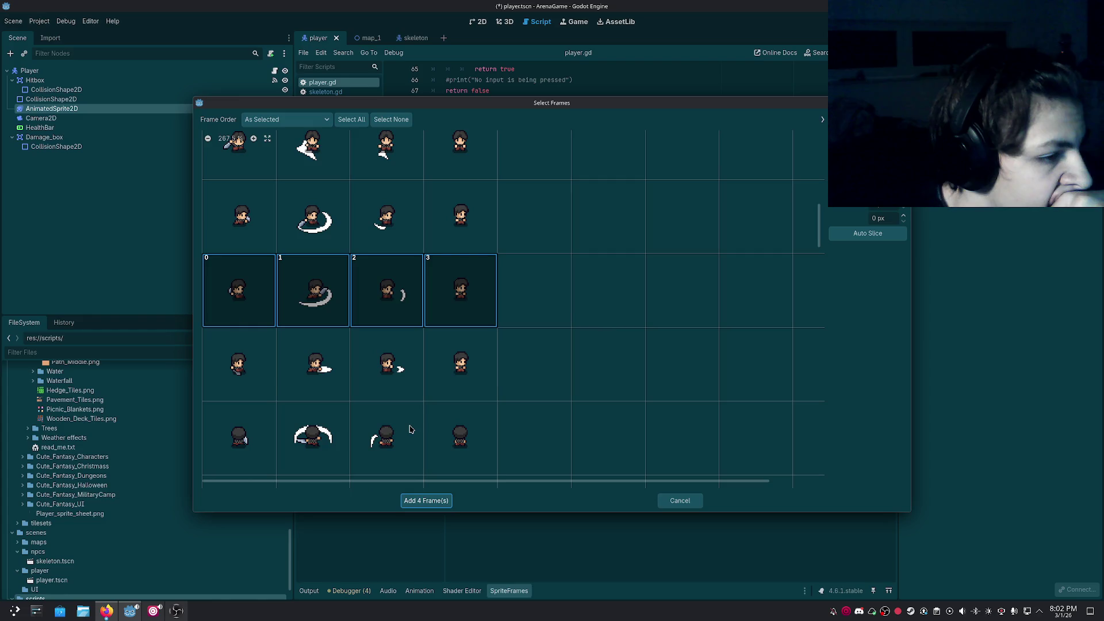
scroll(410, 429, up, 1)
click(424, 500)
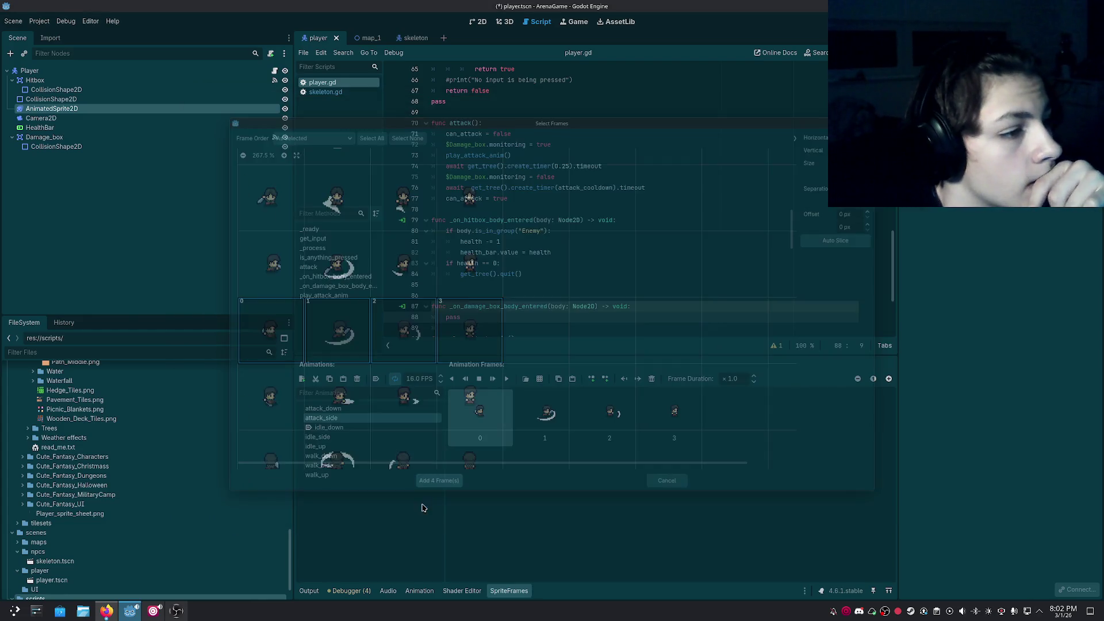
Create an attack_up animation with four upward attack frames from Player_sprite_sheet.png.
click(301, 380)
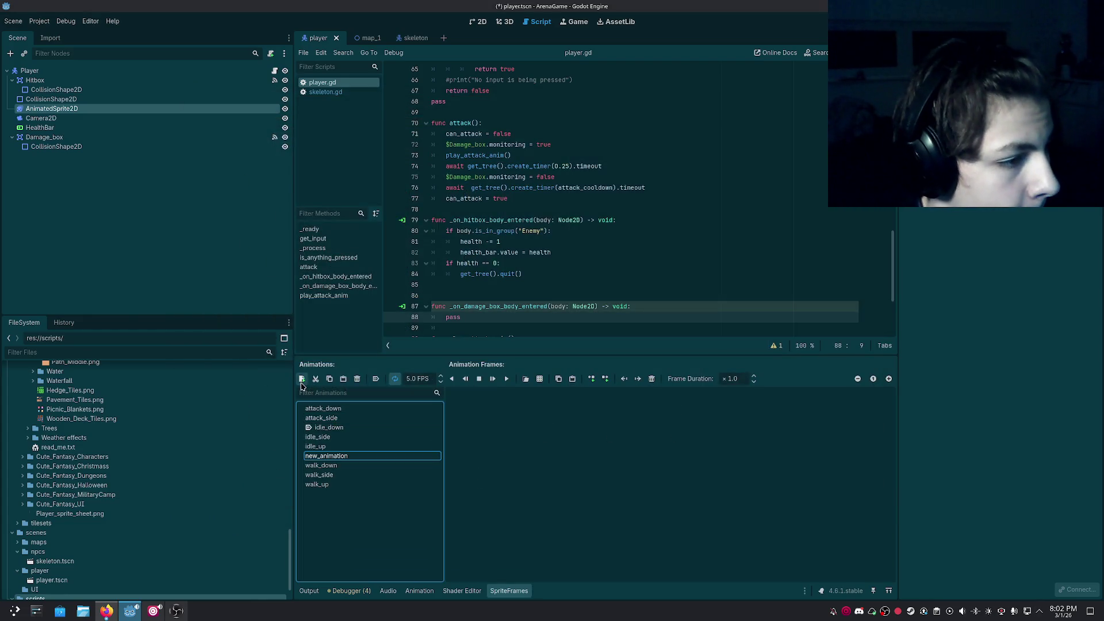
text(attack_)
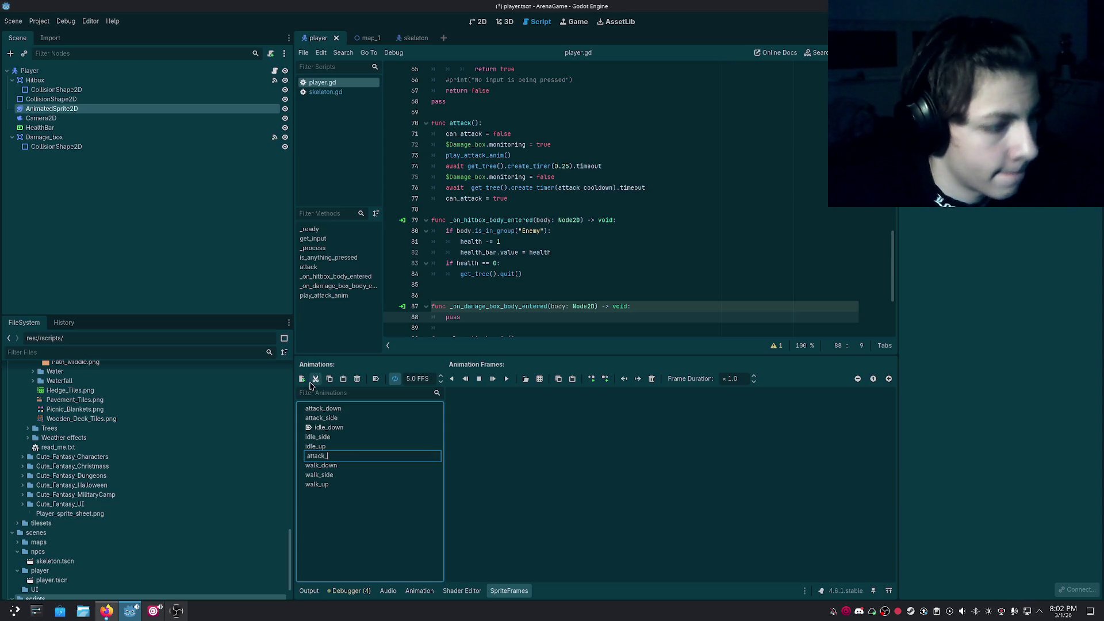
text(upo)
key(Return)
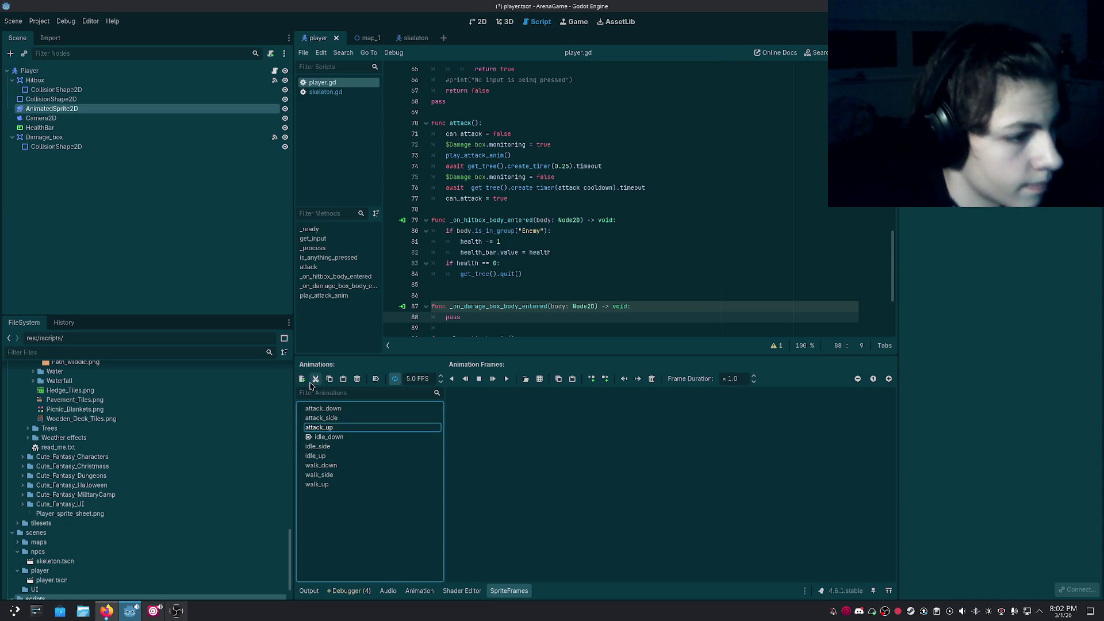
click(559, 380)
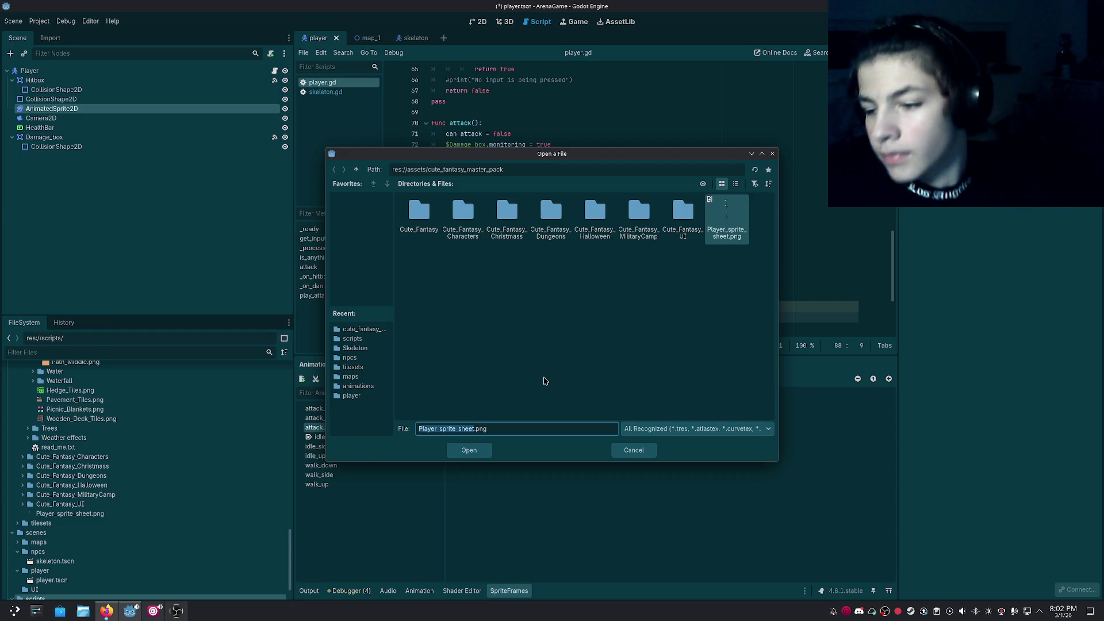
click(726, 236)
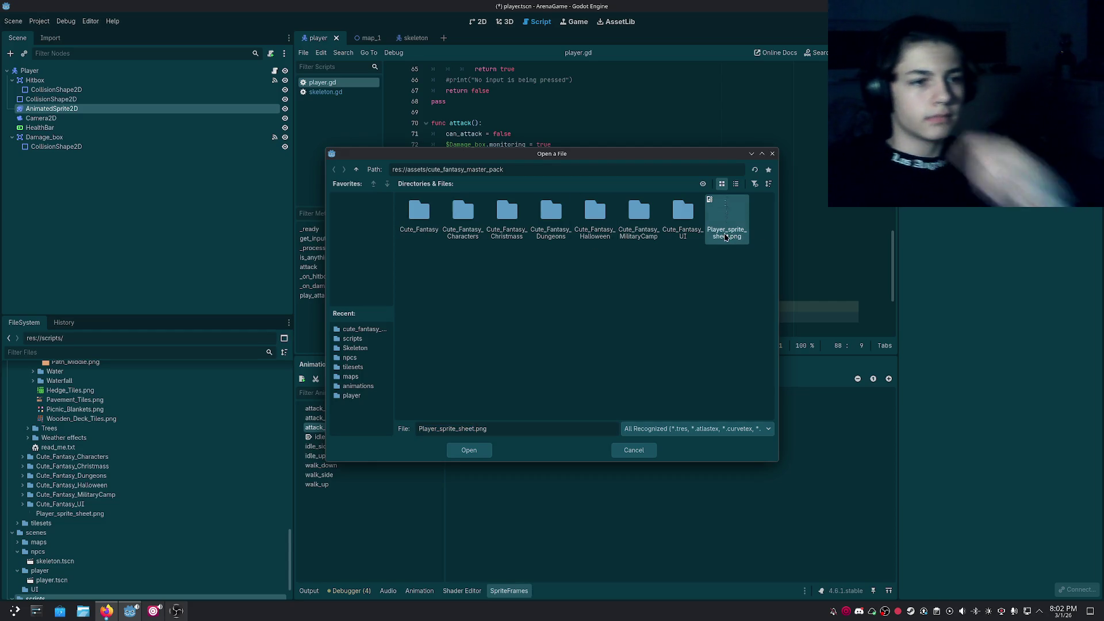
double_click(726, 236)
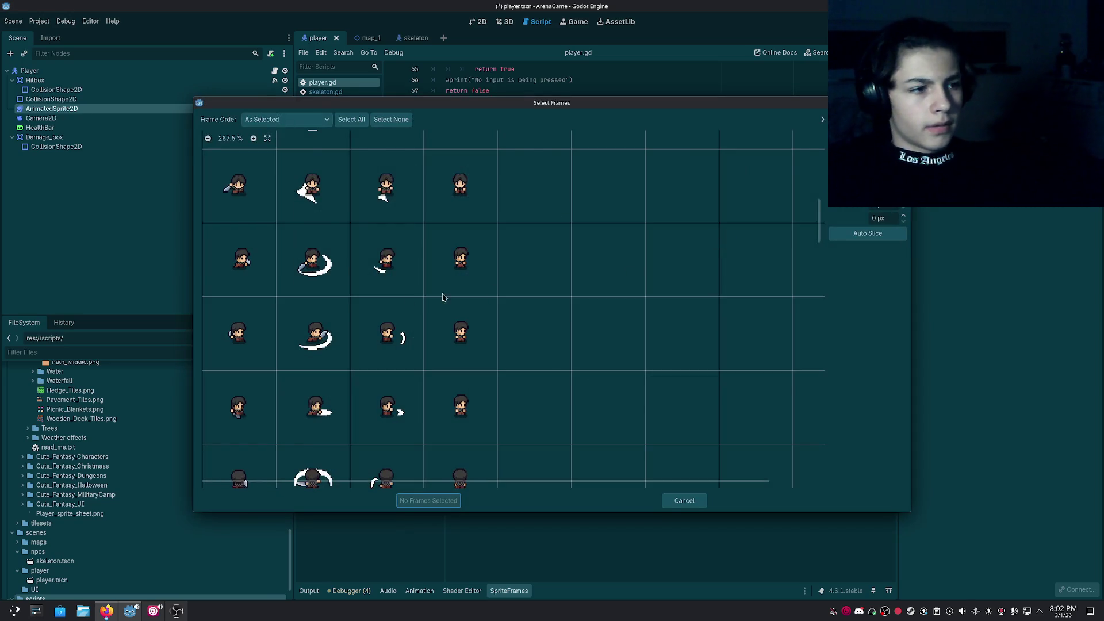
scroll(402, 322, down, 1)
scroll(344, 352, up, 1)
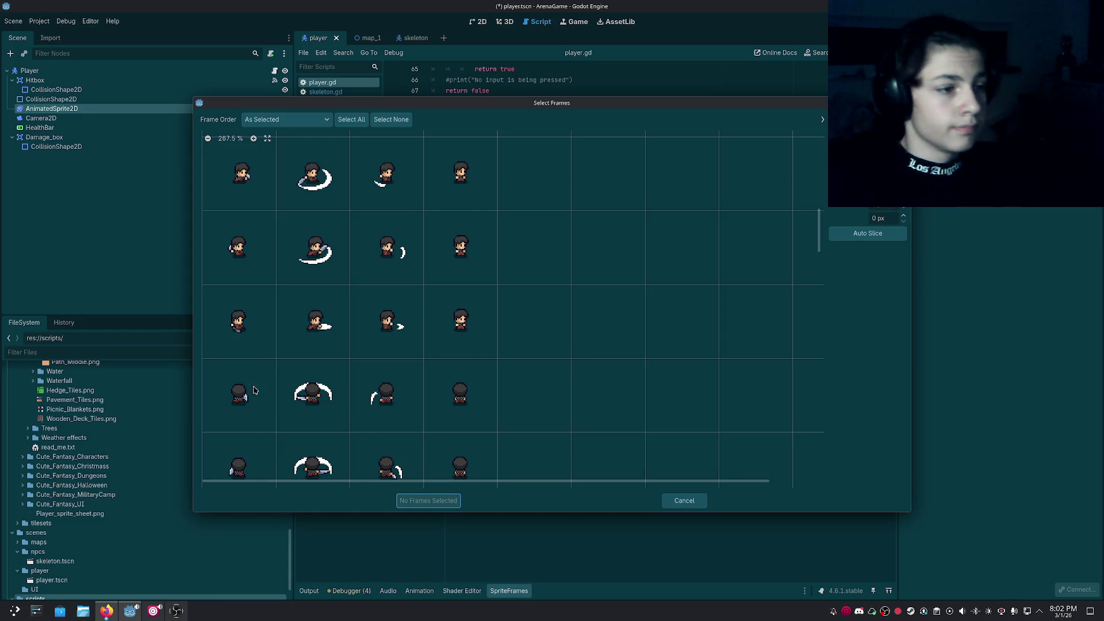
scroll(258, 371, down, 2)
drag(249, 270, 449, 253)
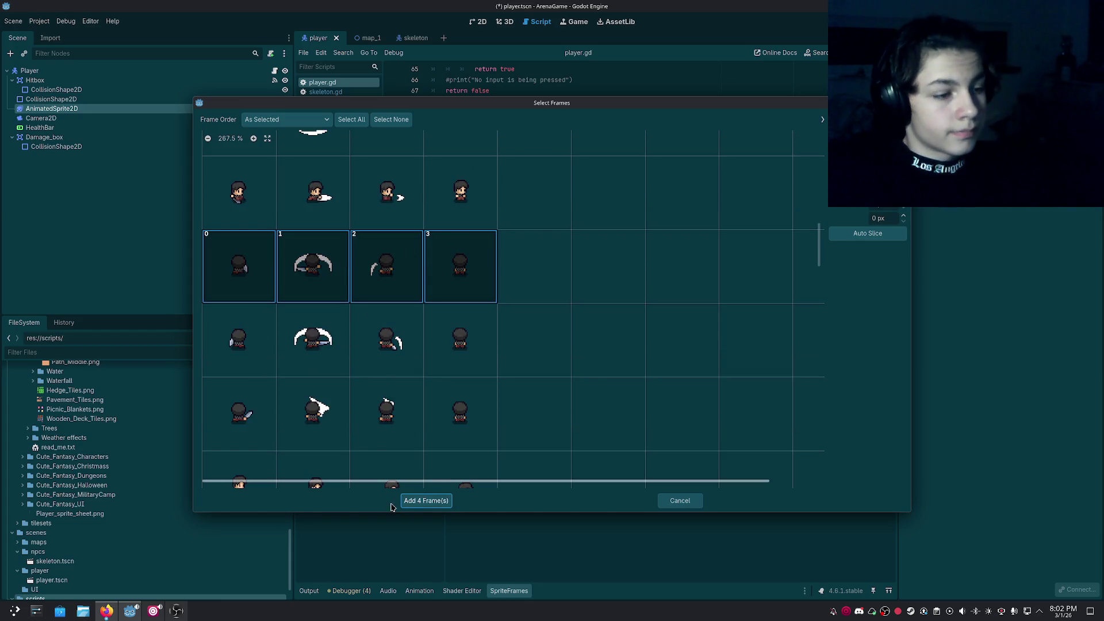
click(425, 501)
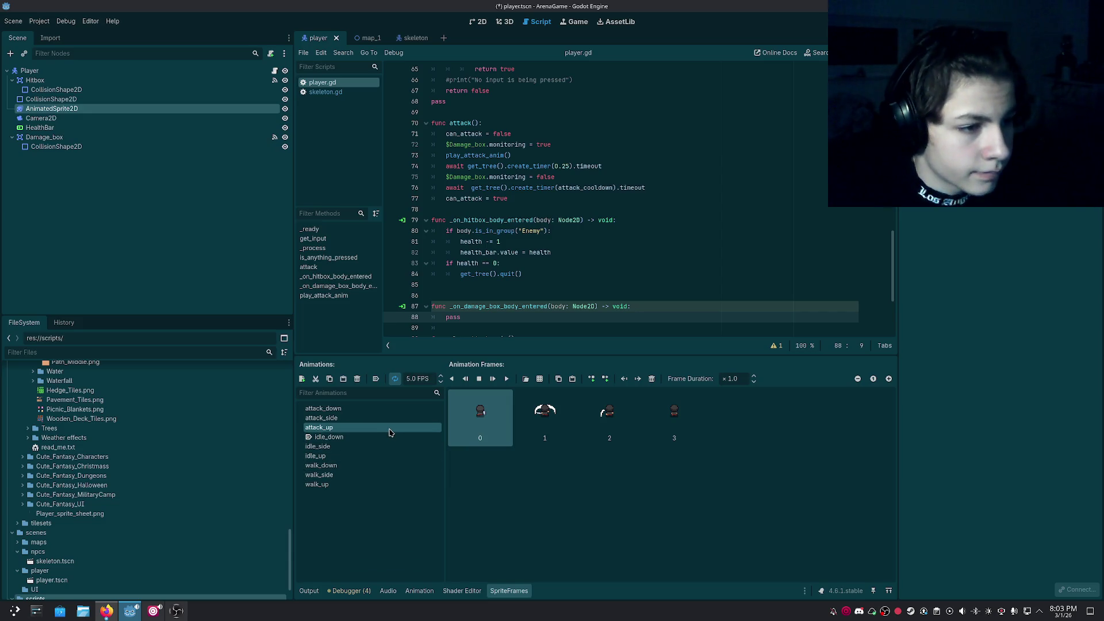
Set the attack_up animation speed to 16 FPS.
click(419, 381)
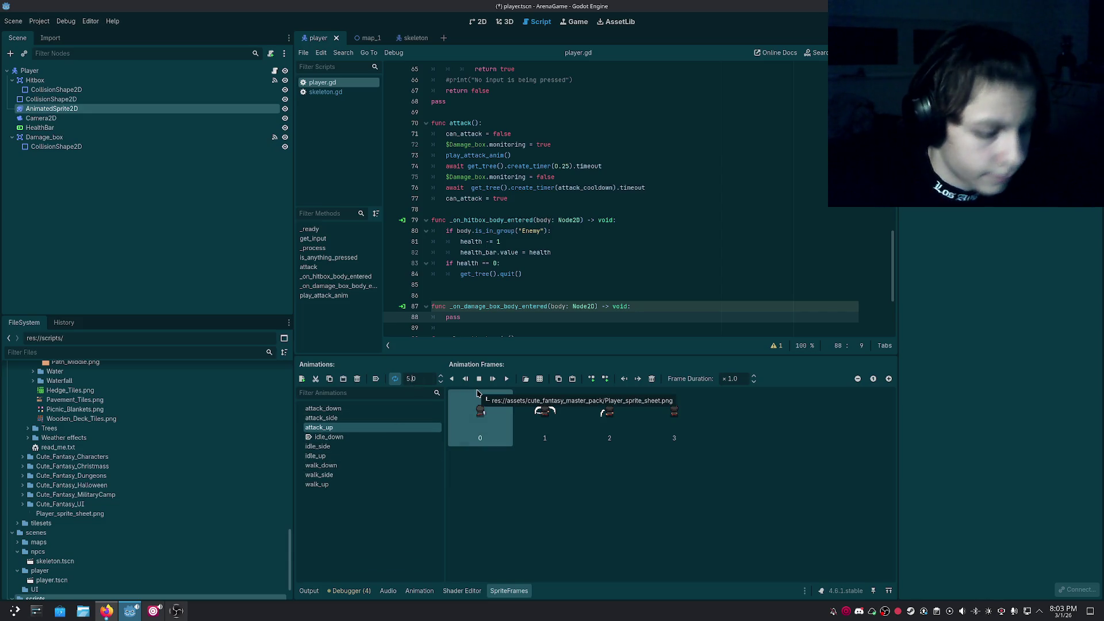
text(1016)
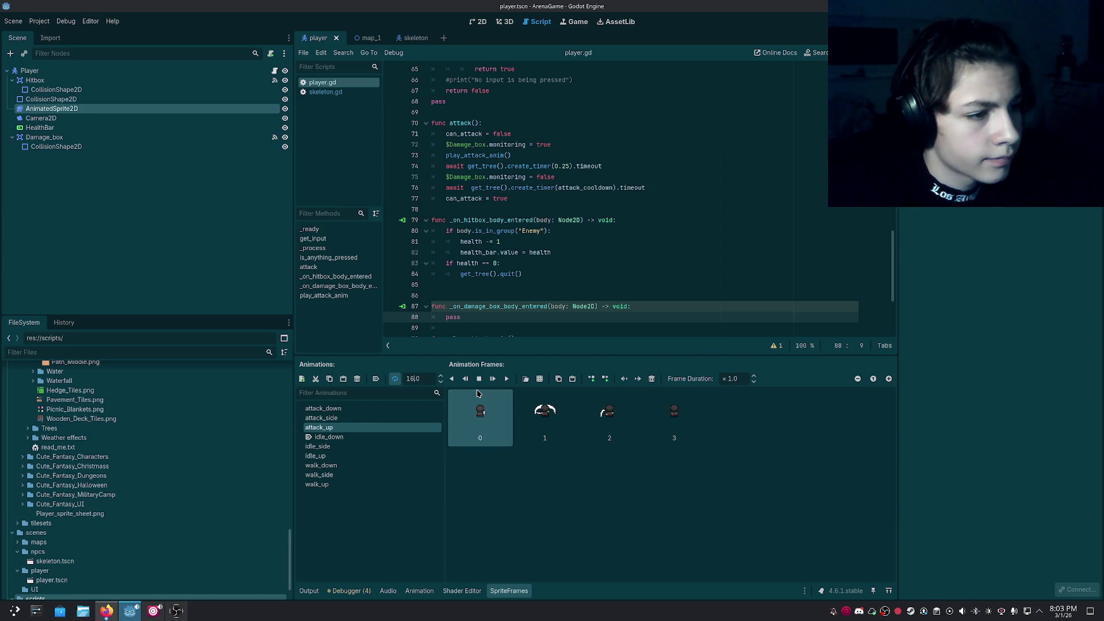
key(Return)
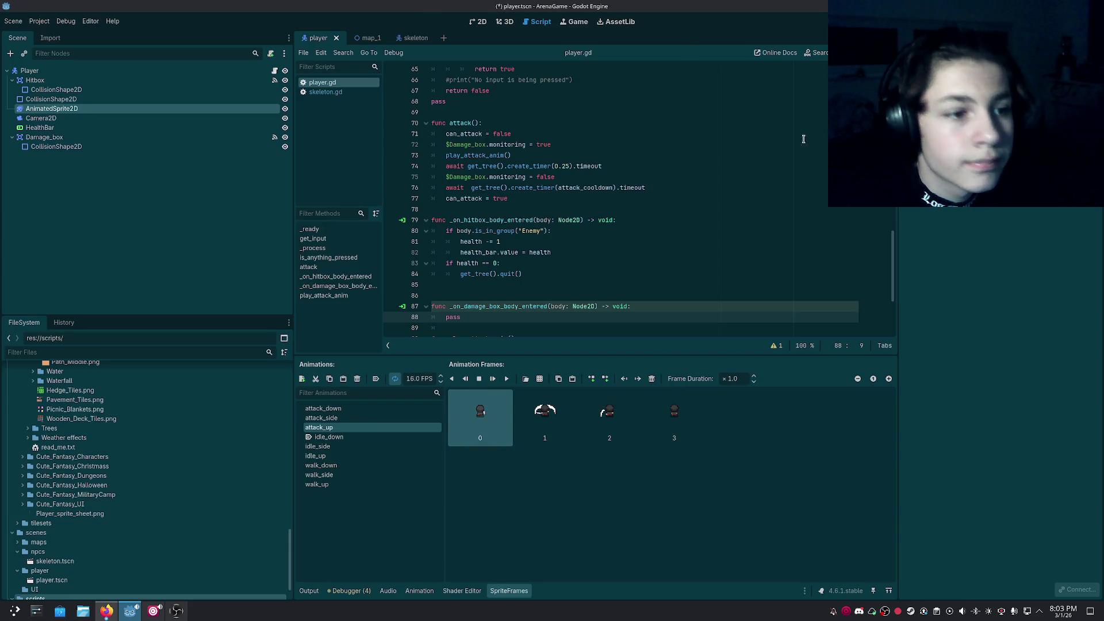
Change idle_side on lines 97 and 100 and idle_up on line 92 to attack_ names, then save player.gd.
scroll(505, 279, down, 4)
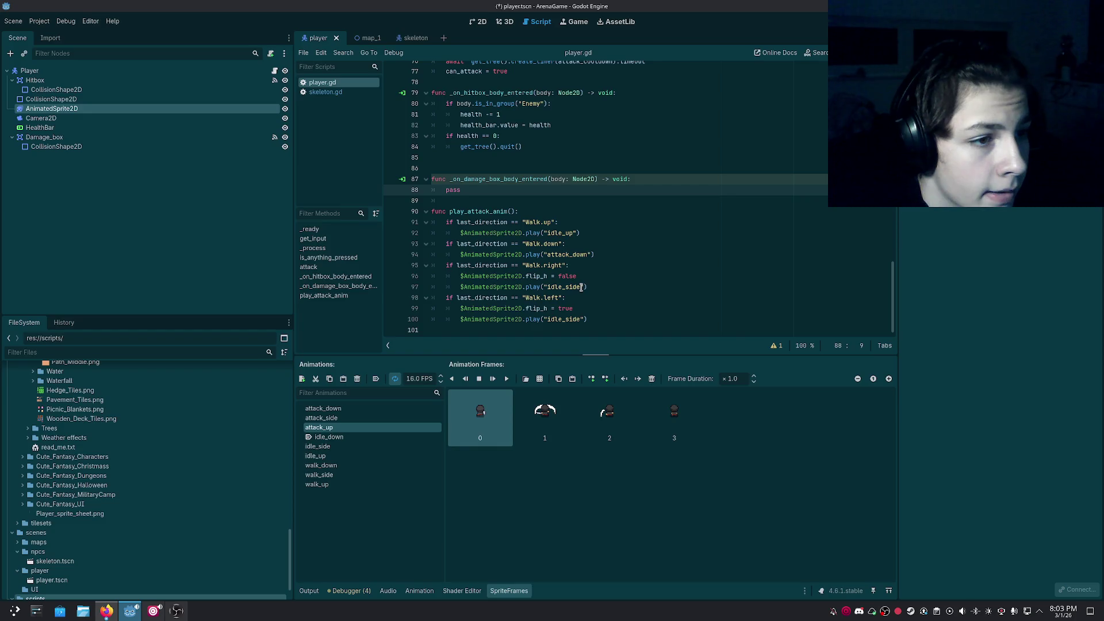
drag(580, 287, 548, 290)
click(556, 289)
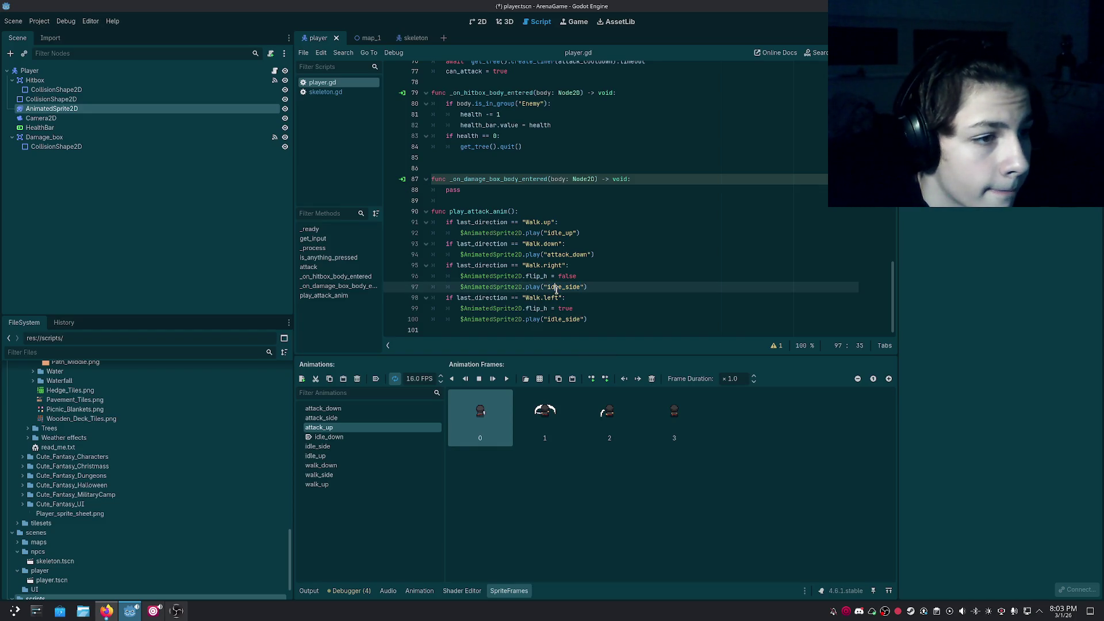
double_click(556, 289)
drag(564, 287, 548, 289)
text(attack_)
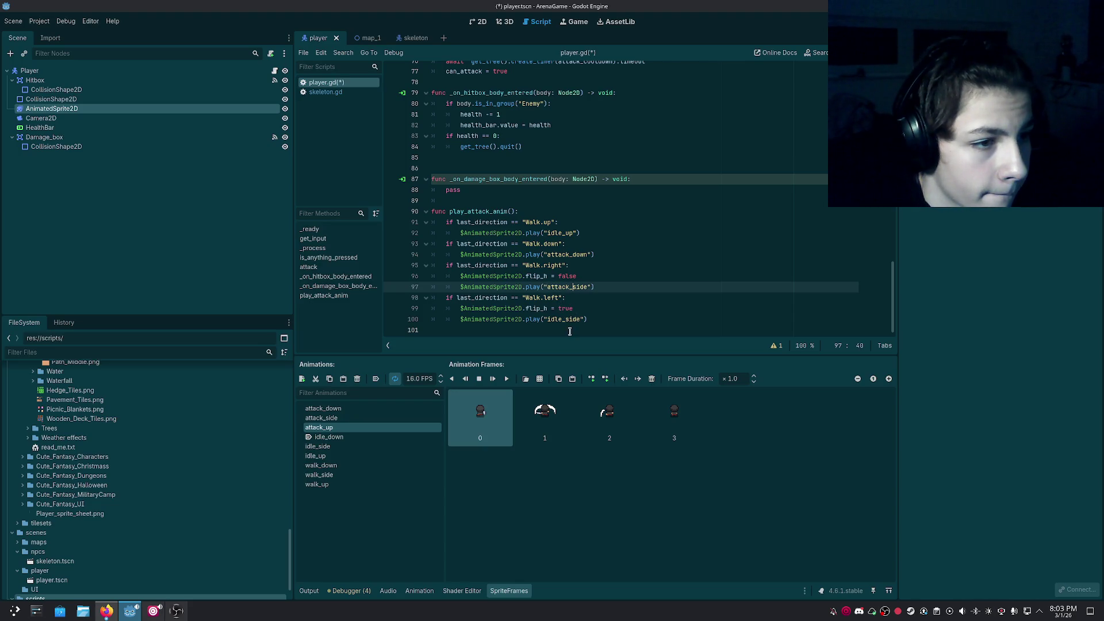
click(564, 320)
drag(563, 320, 549, 321)
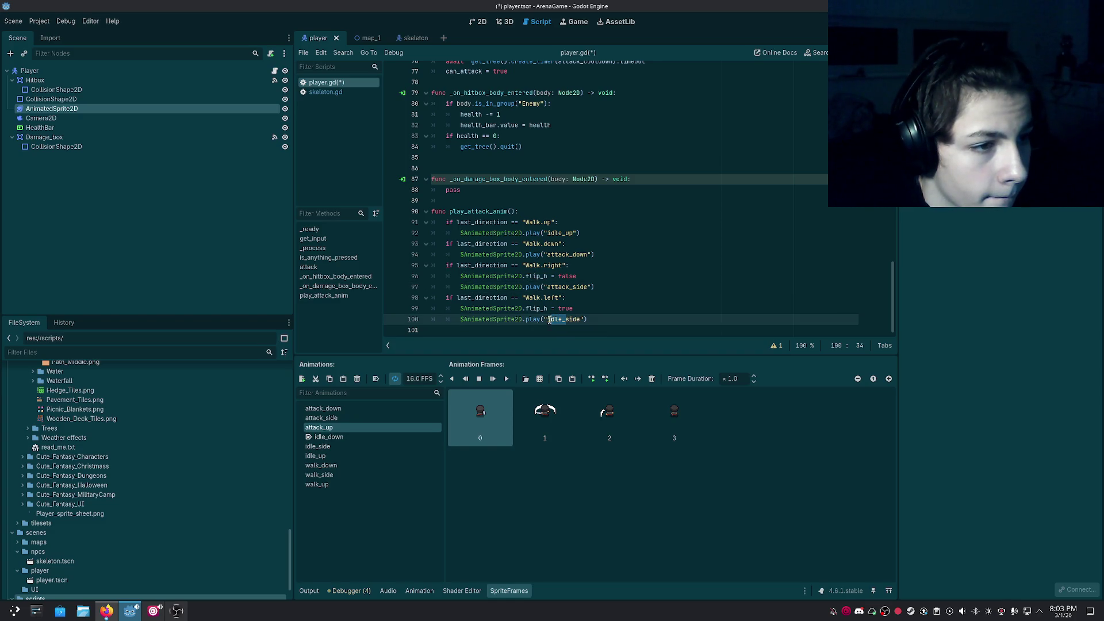
text(attack_)
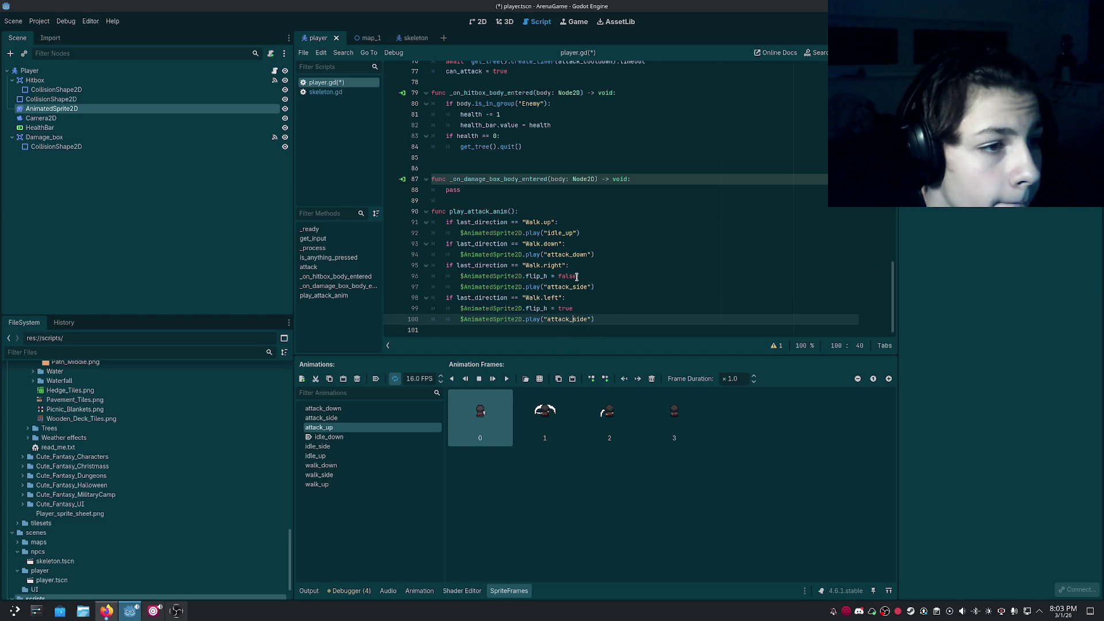
drag(563, 233, 545, 233)
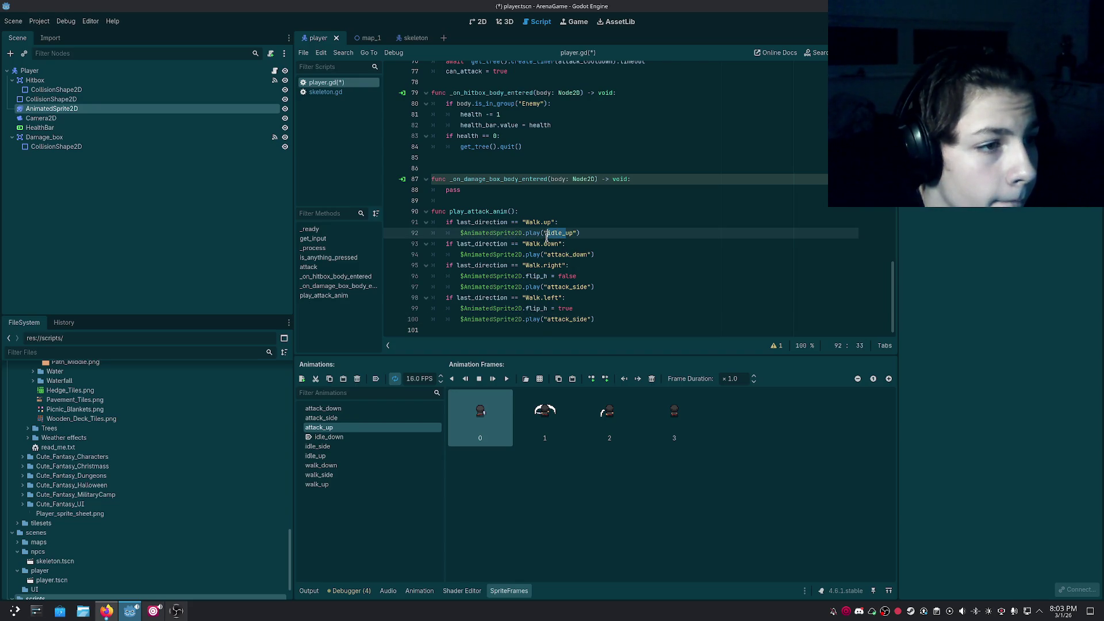
text(attack_)
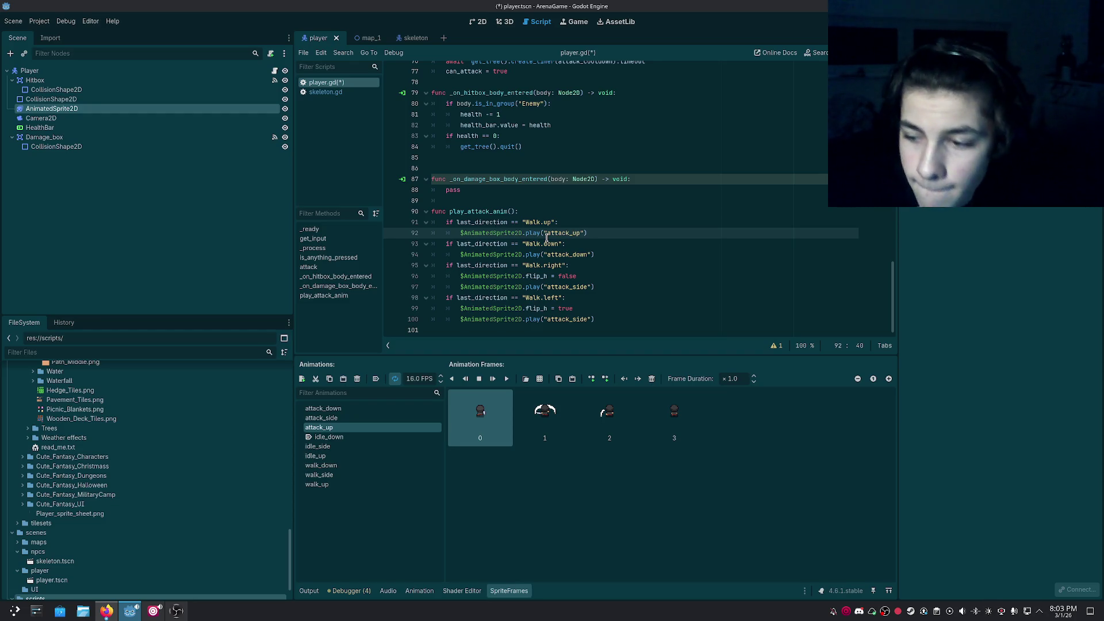
key(ctrl+s)
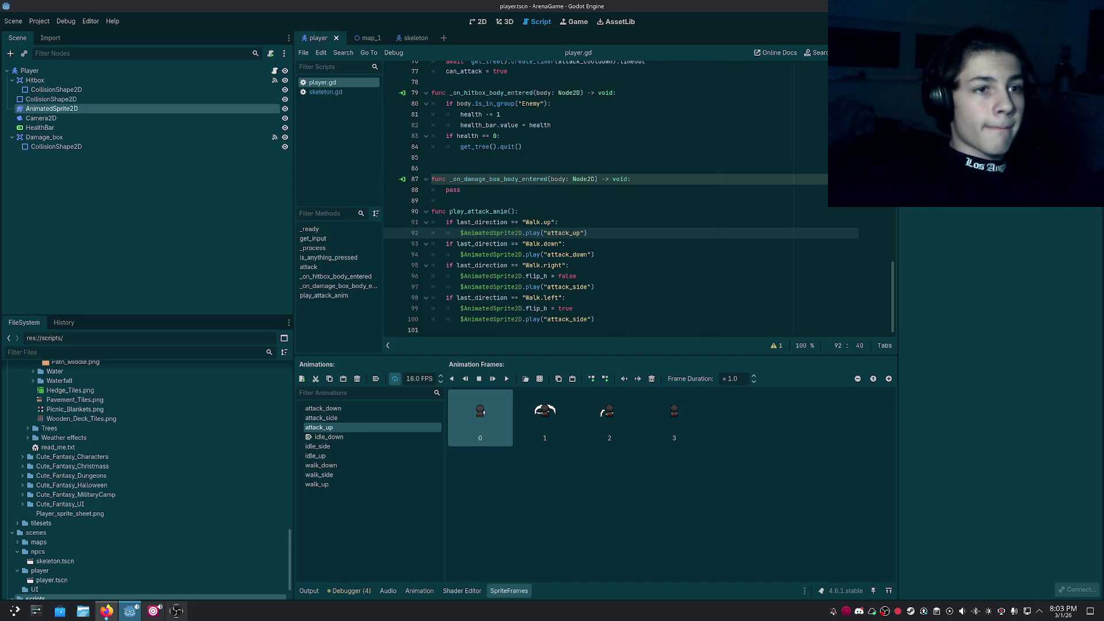
Run the game, trigger the player's attack twice to watch the animation, then stop it.
key(F5)
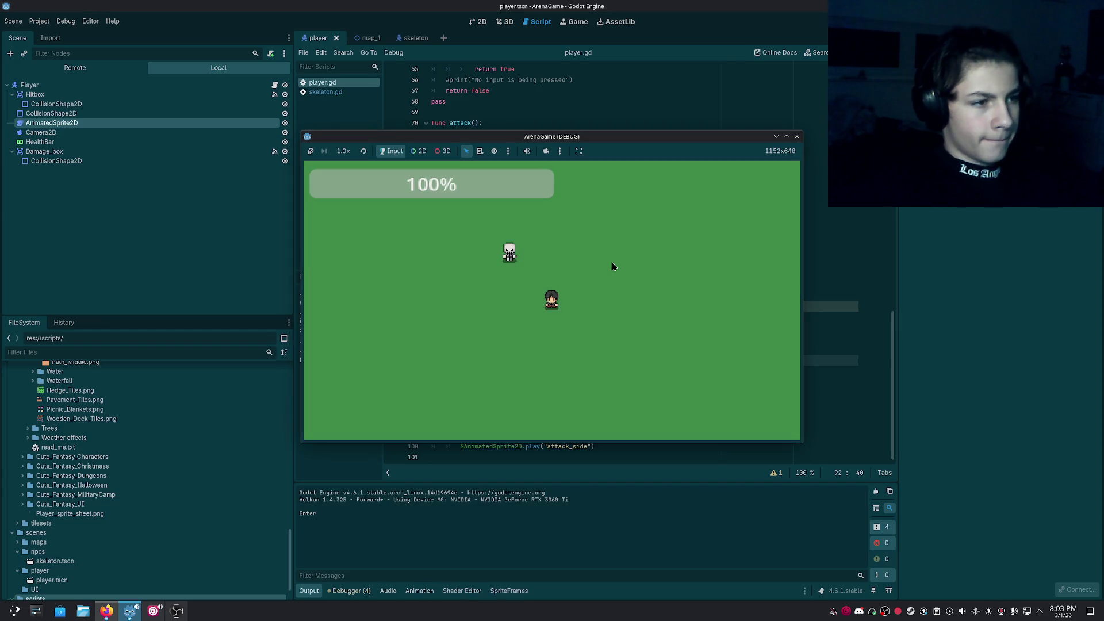
click(612, 267)
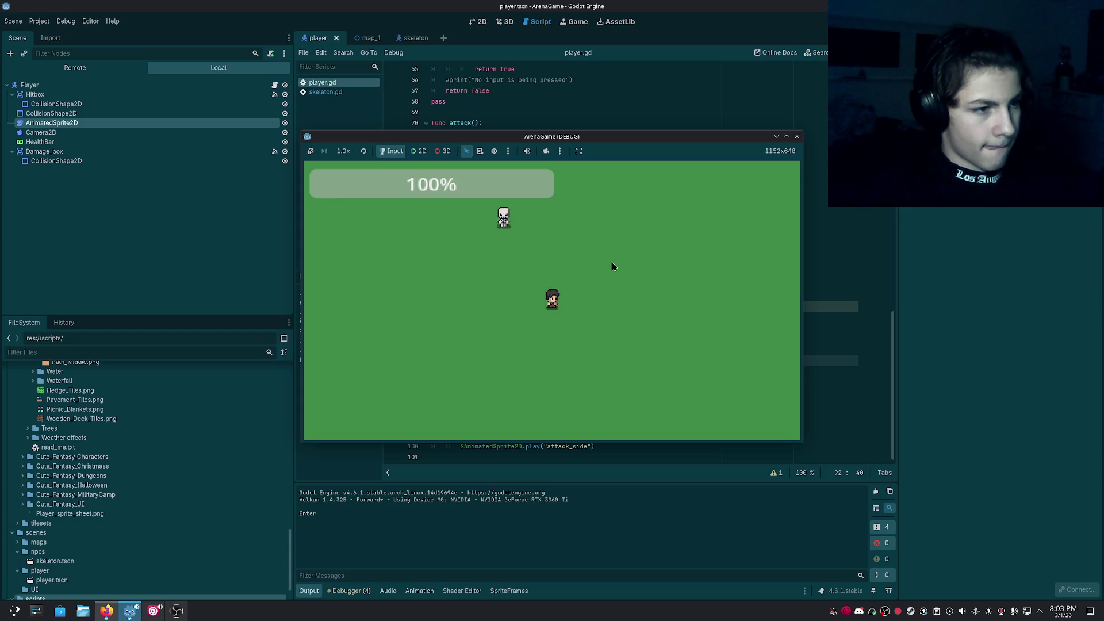
click(612, 265)
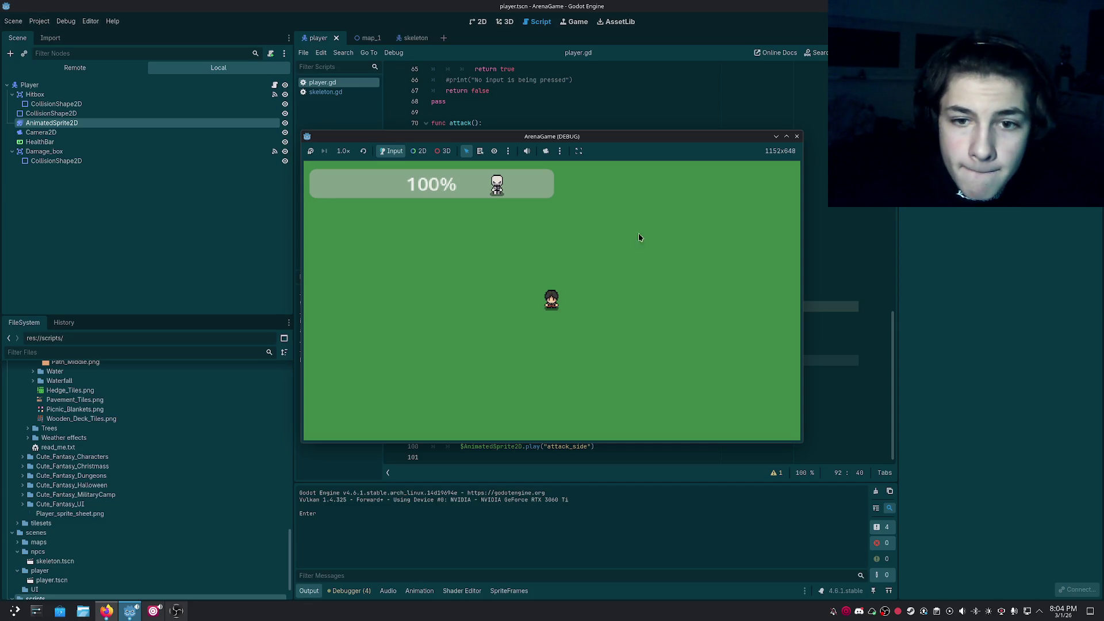
click(797, 136)
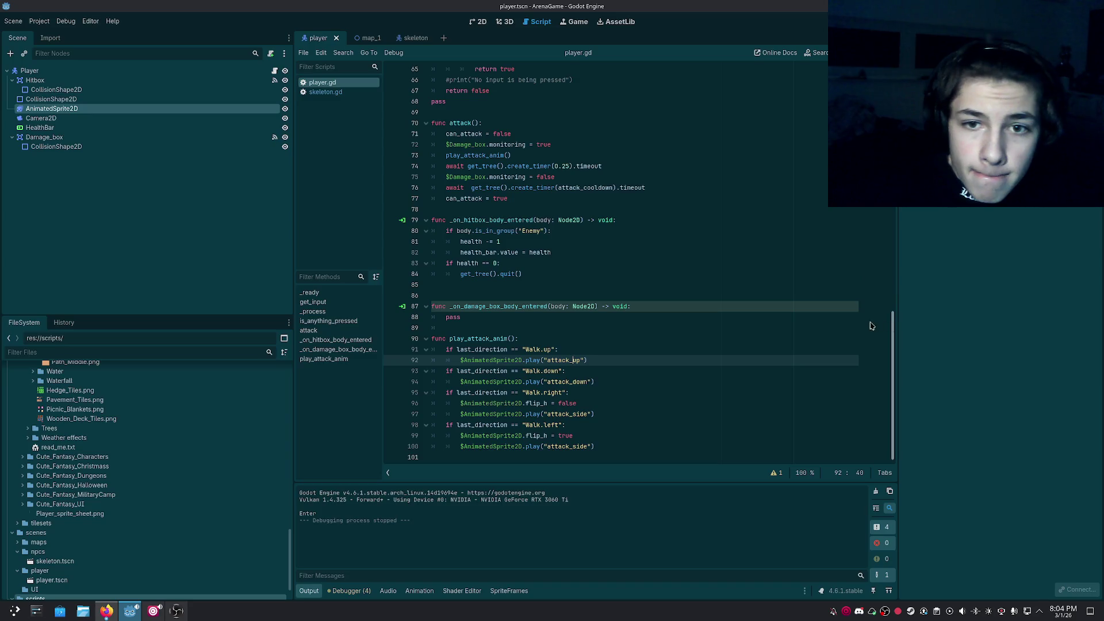
Change the attack timer on line 74 from 0.25 to 0.4 seconds and save.
scroll(583, 274, up, 3)
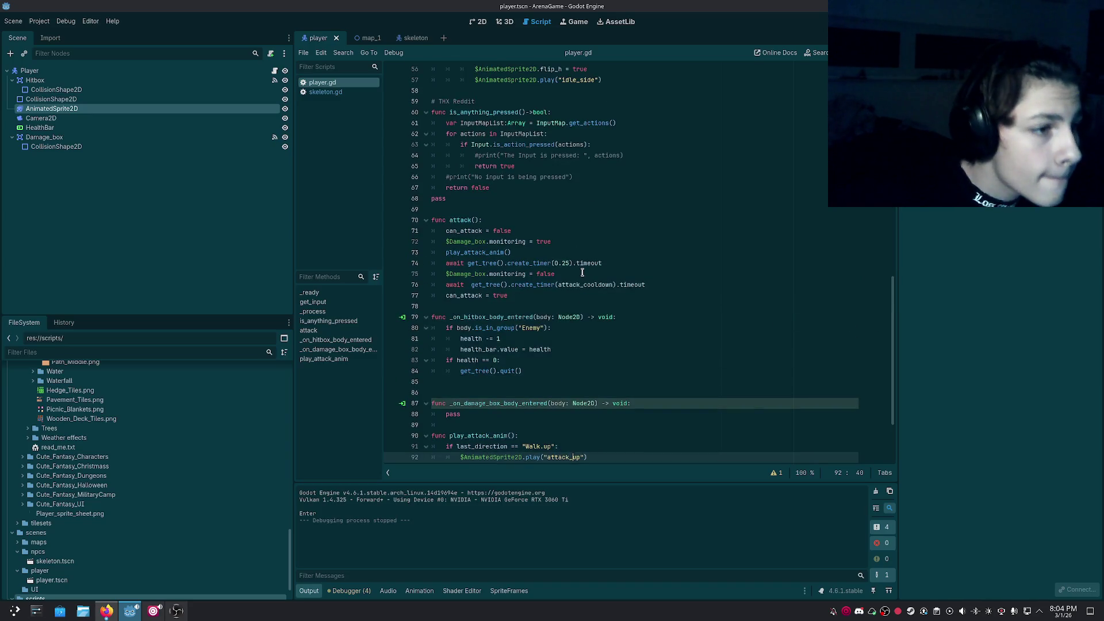
click(565, 263)
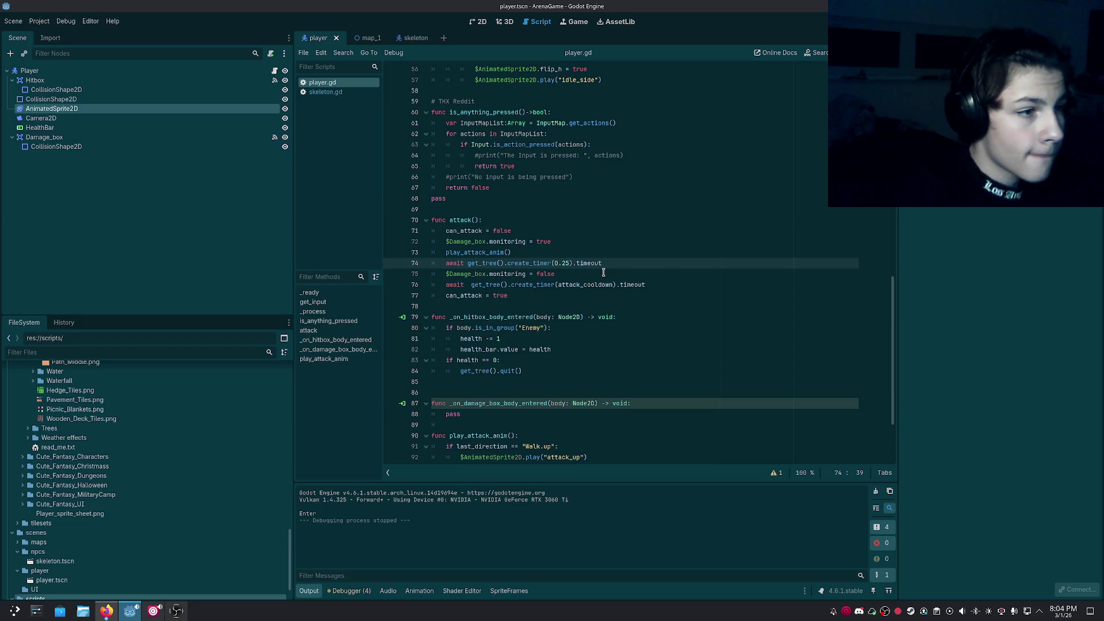
key(BackSpace)
key(BackSpace)
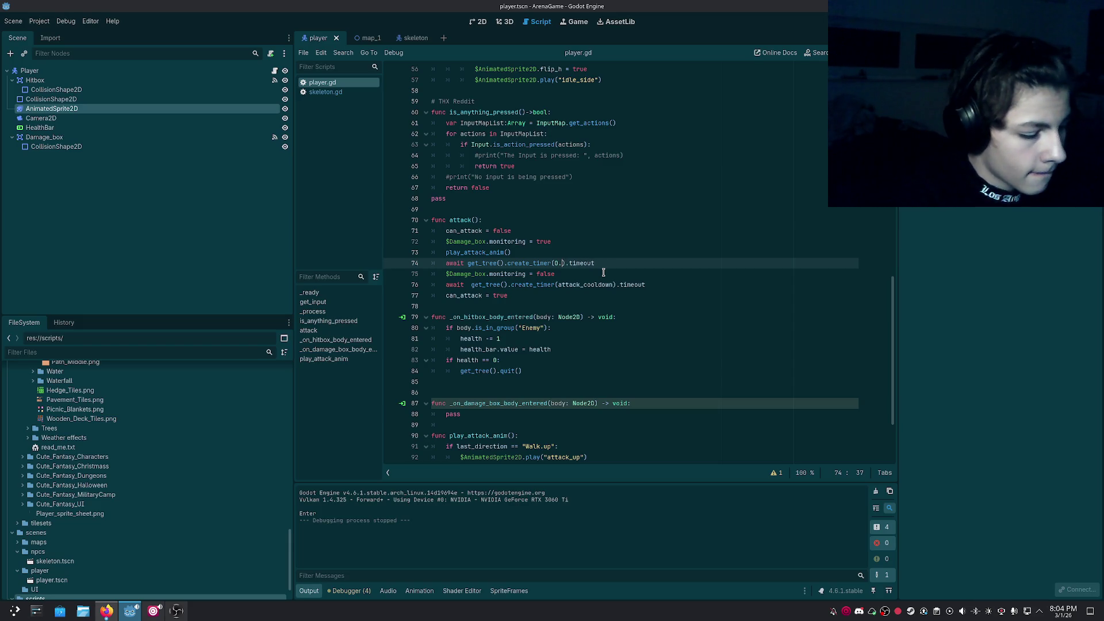
text(4)
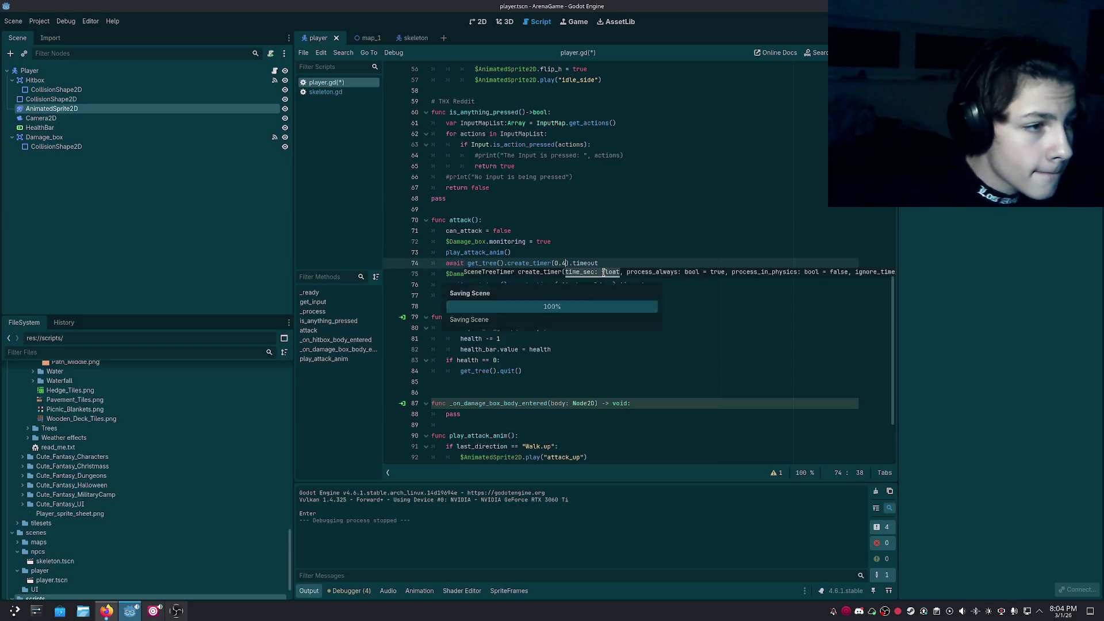
key(ctrl+s)
Slow the attack_down and attack_side animations to 10 FPS.
click(509, 591)
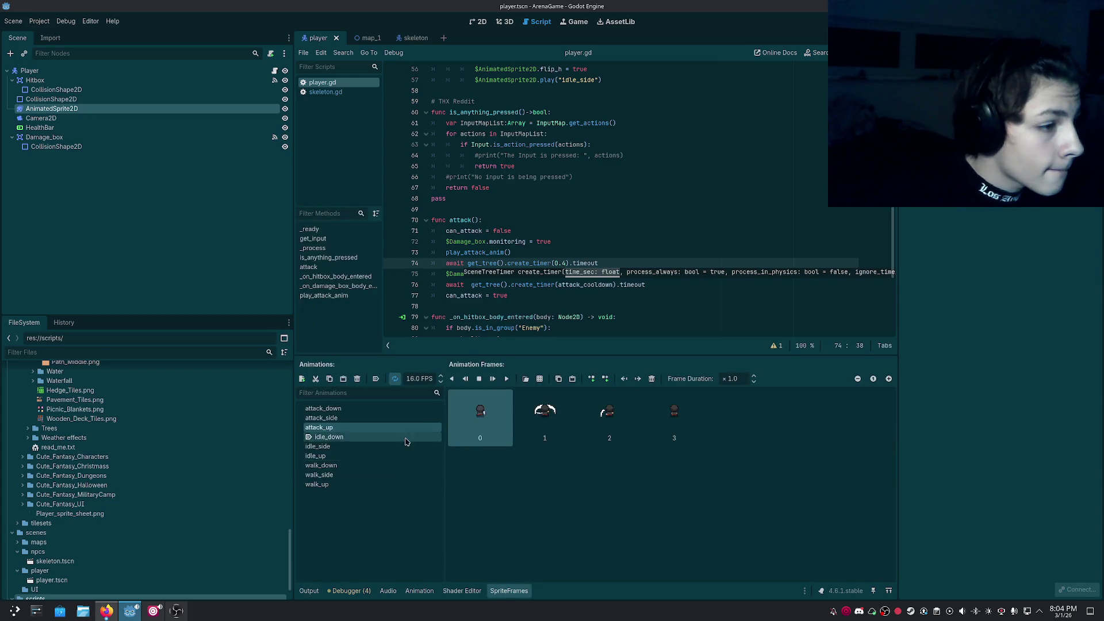
click(422, 380)
key(BackSpace)
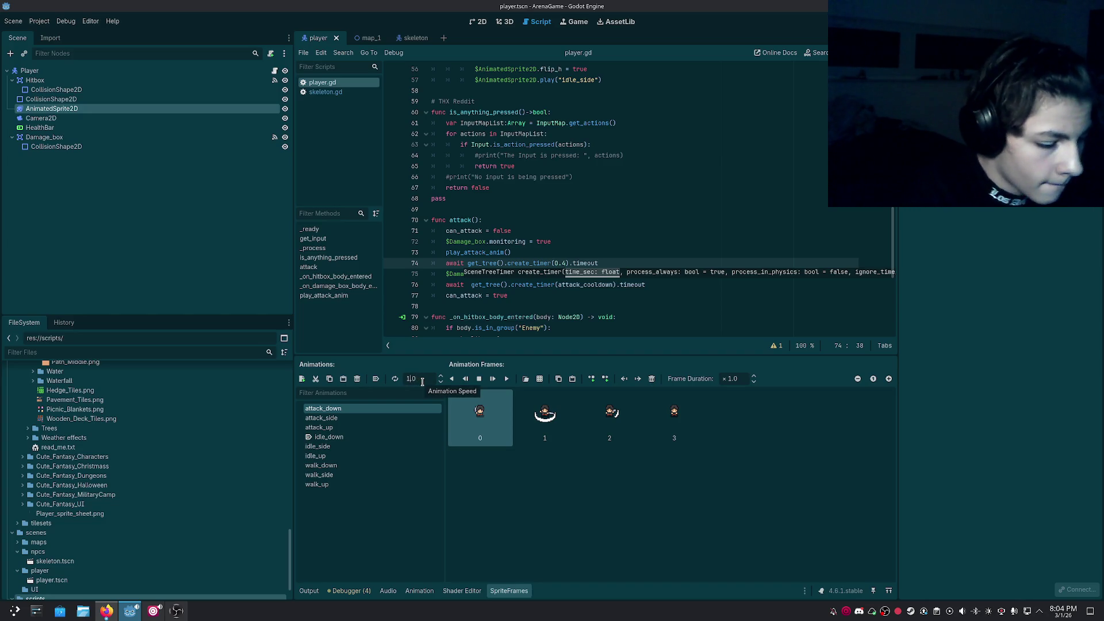
text(0)
click(321, 418)
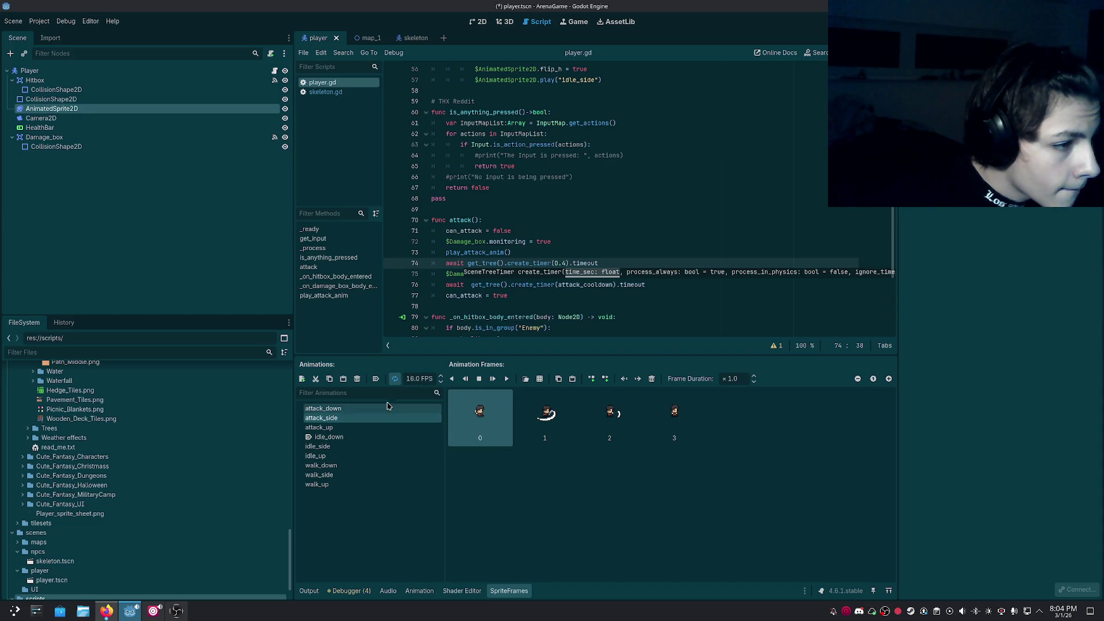
key(BackSpace)
text(0)
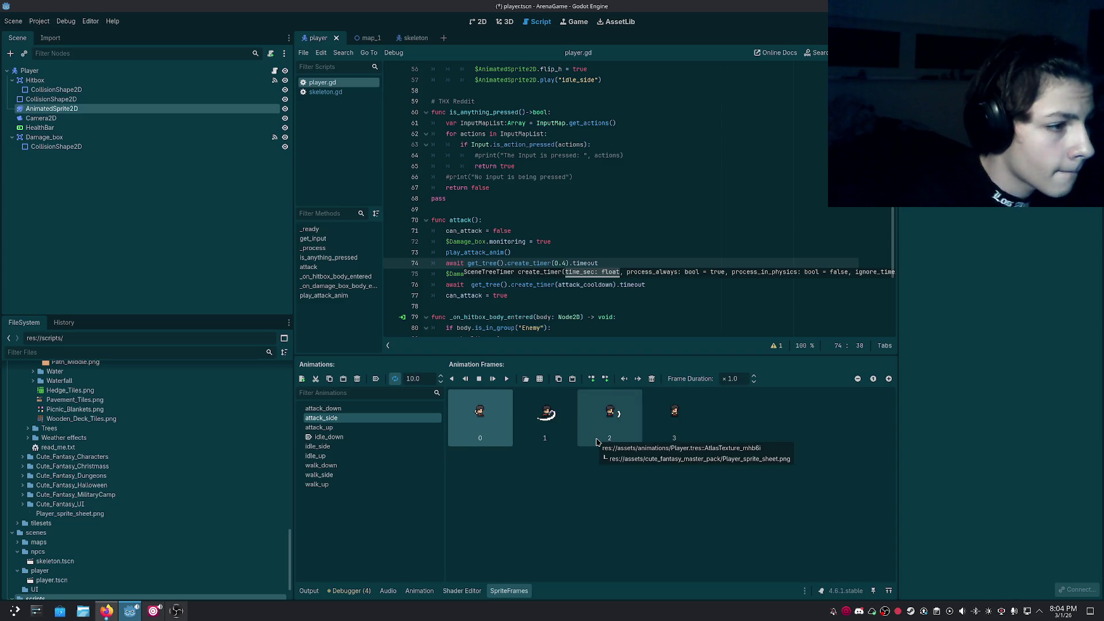
Slow the attack_up animation to 10 FPS.
click(370, 408)
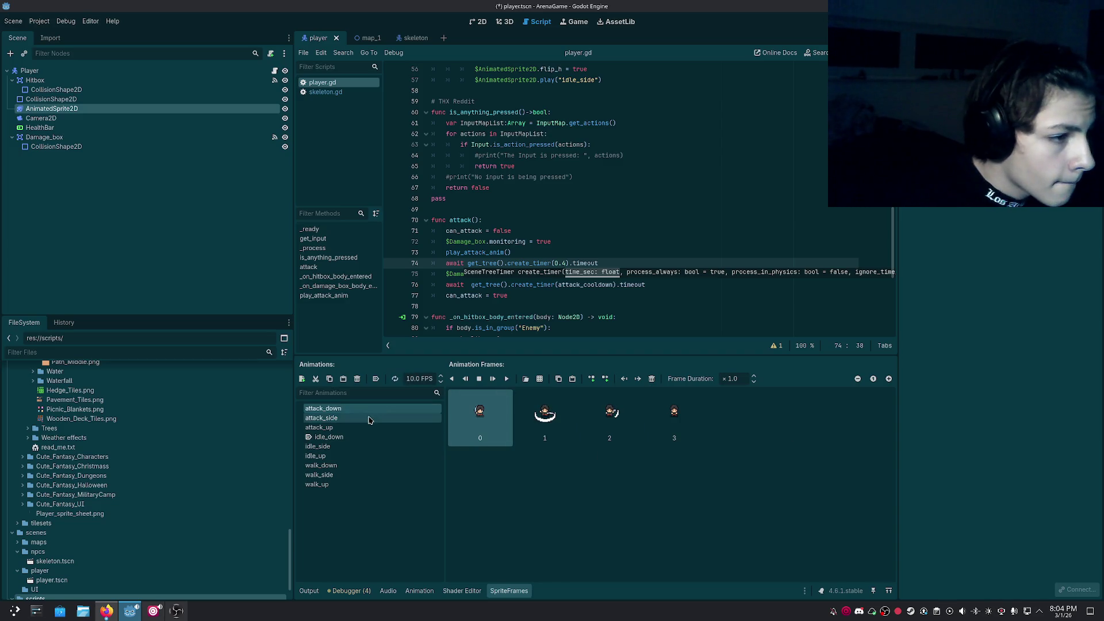
click(370, 418)
click(370, 427)
click(416, 379)
key(BackSpace)
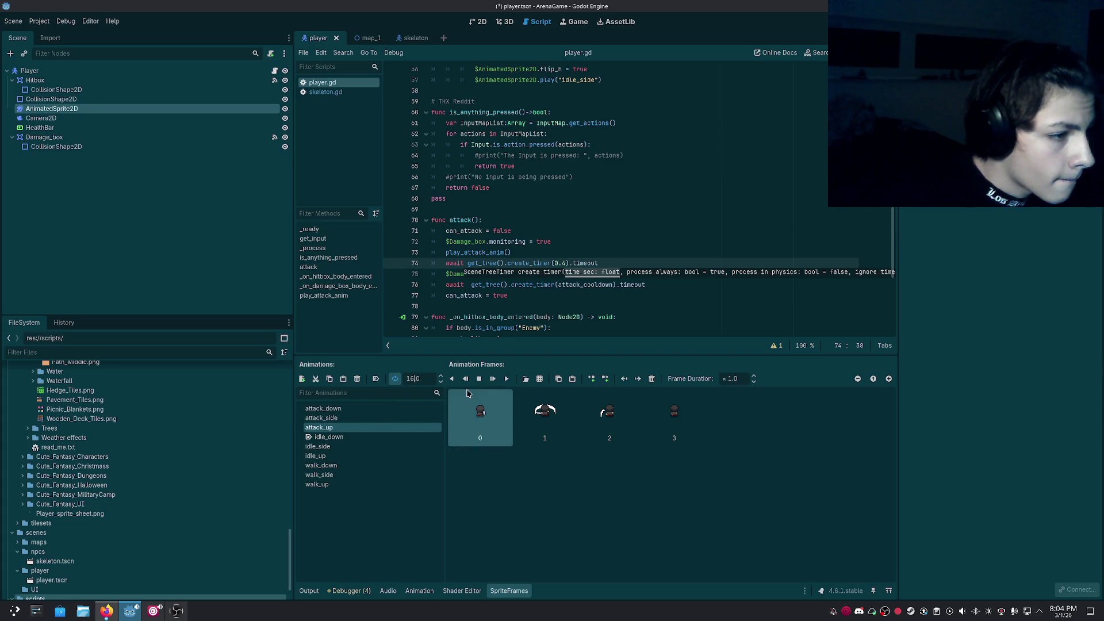
text(0)
key(Return)
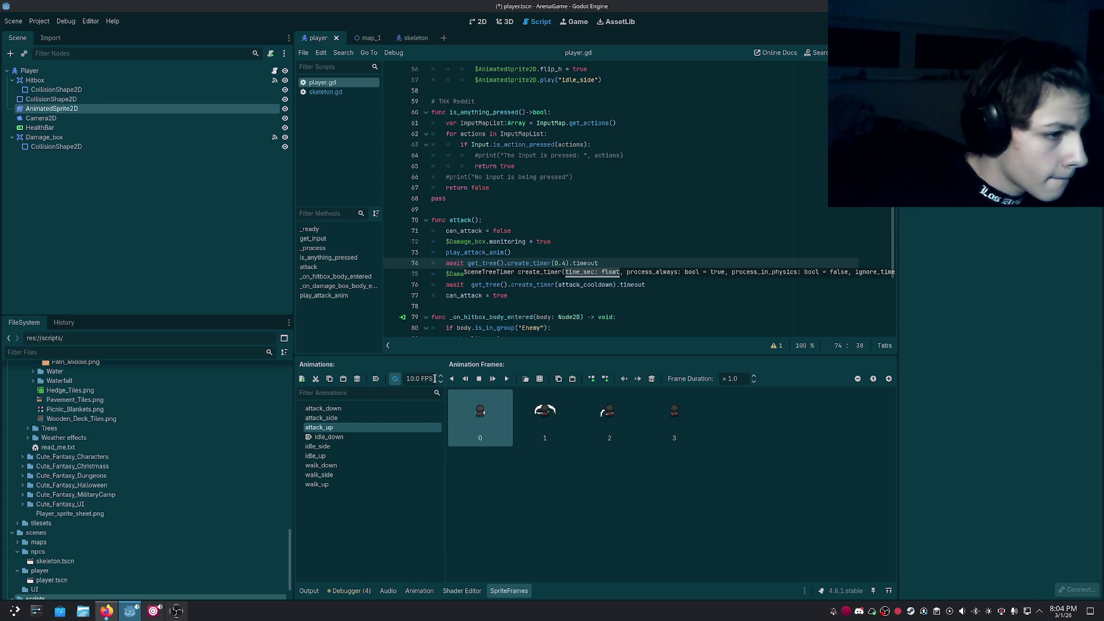
Check the attack_side and attack_down speeds, save the player scene, and run the game.
click(396, 379)
click(386, 417)
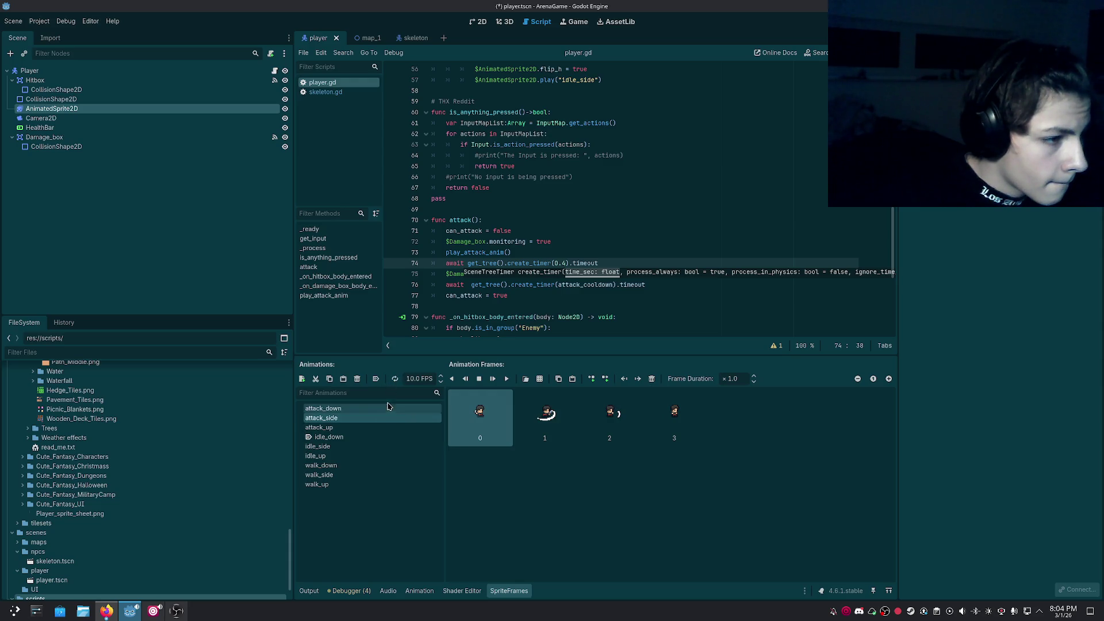
click(390, 408)
key(ctrl+s)
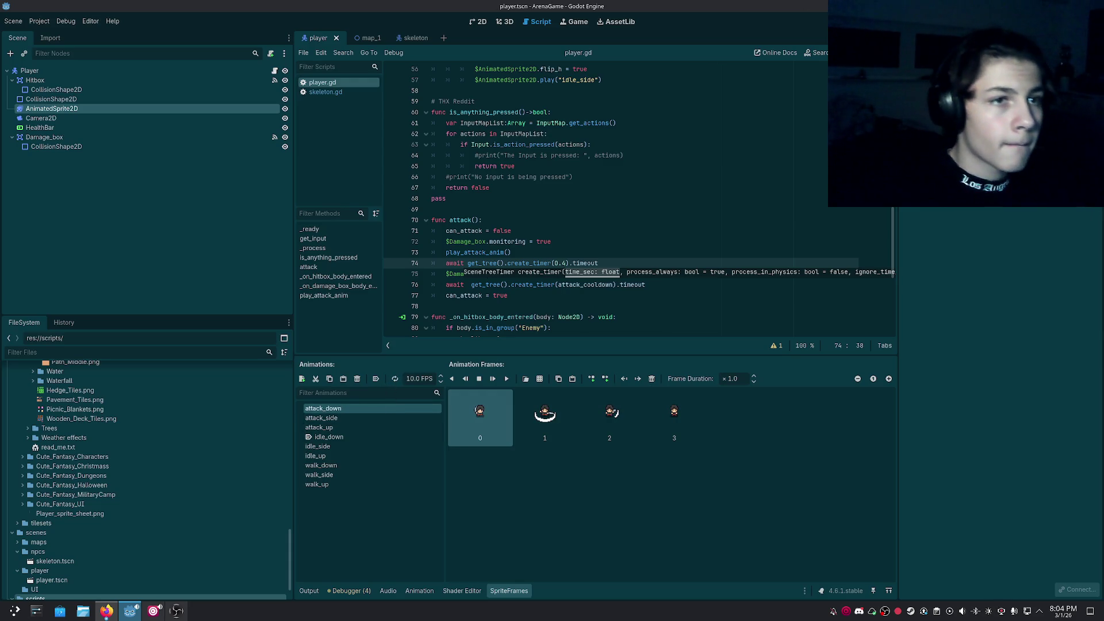
key(F5)
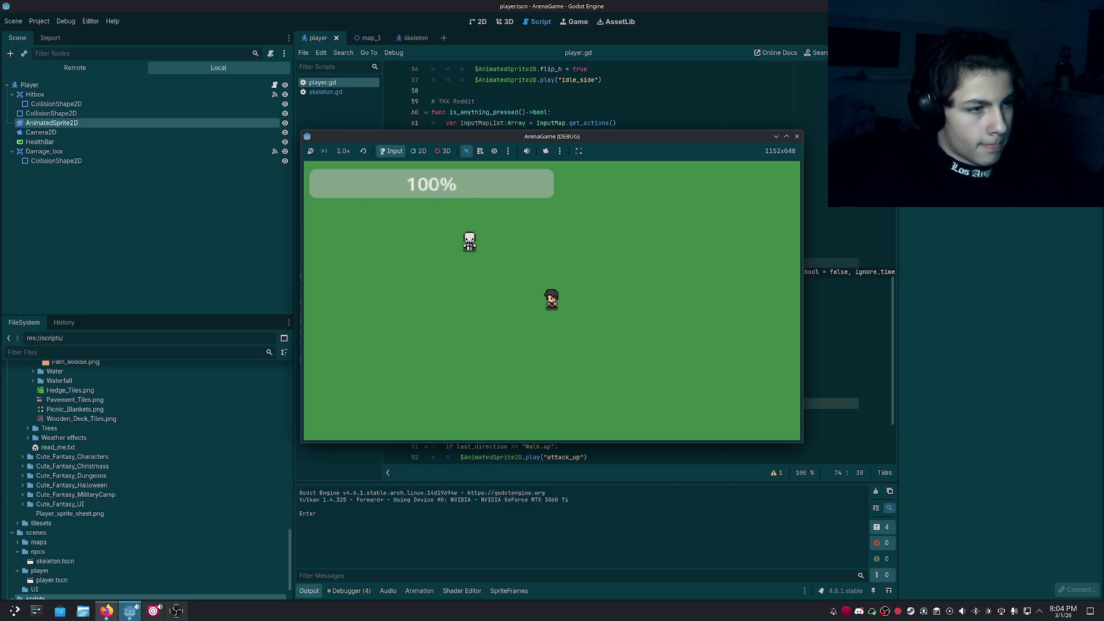
Face the player up with W, attack with Space, then stop the game.
key(w)
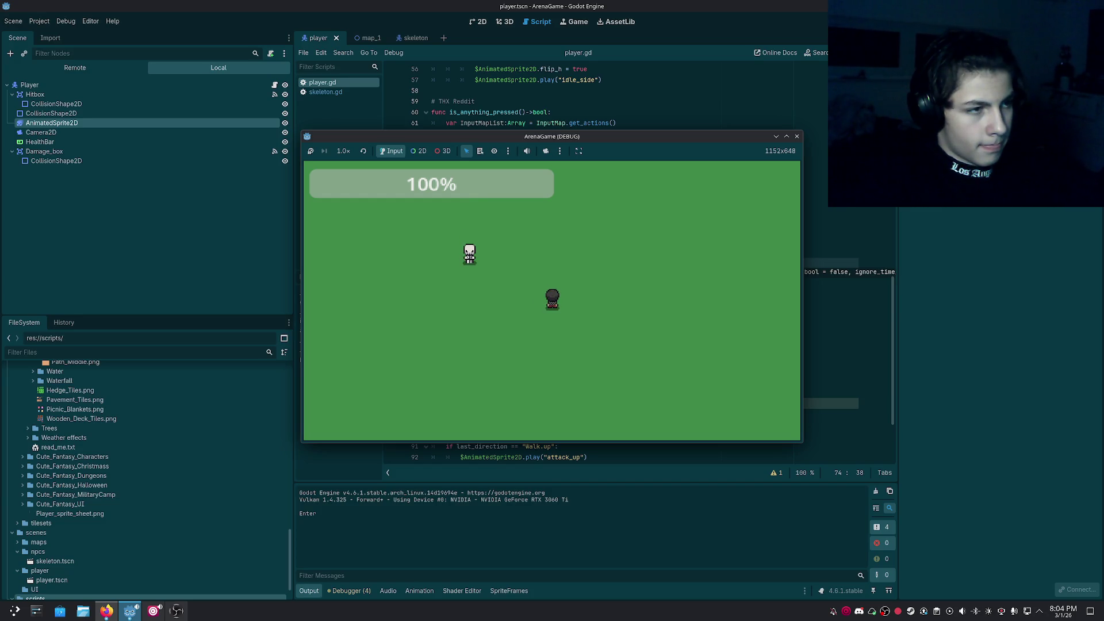
key(space)
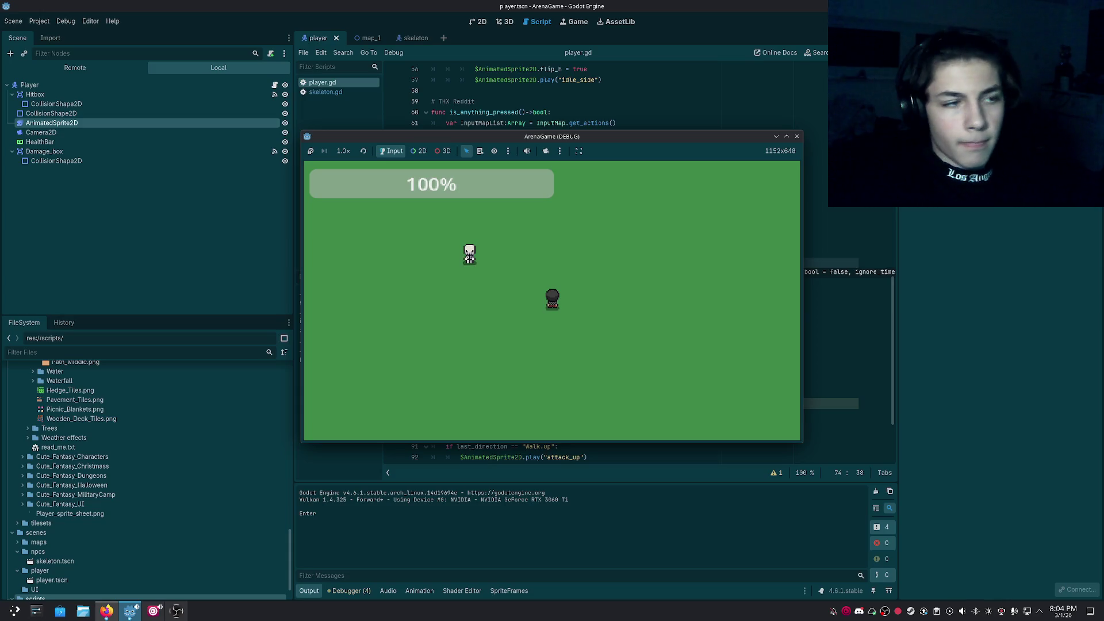
click(798, 136)
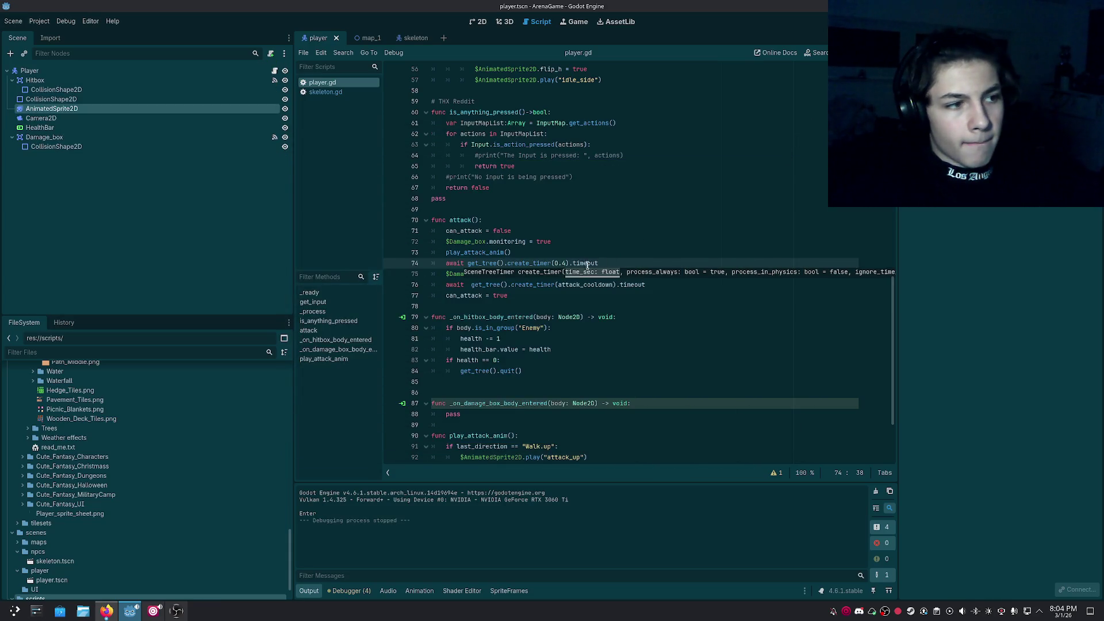
Change the hitbox timer on line 74 to 1.0 seconds and return to the player scene's SpriteFrames.
key(Escape)
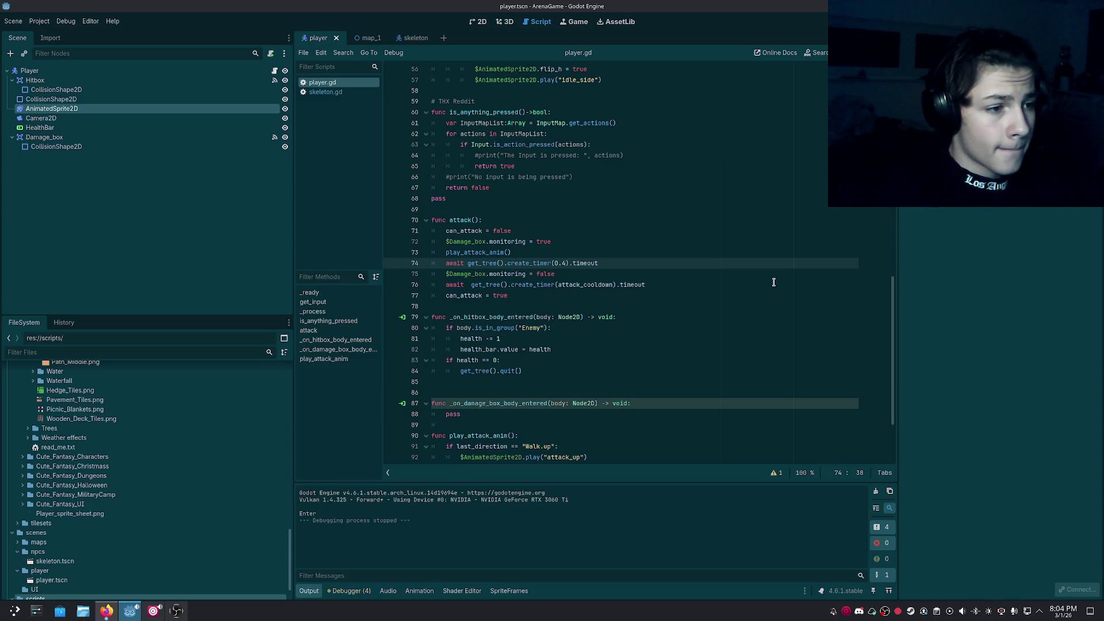
key(BackSpace)
key(BackSpace)
key(BackSpace)
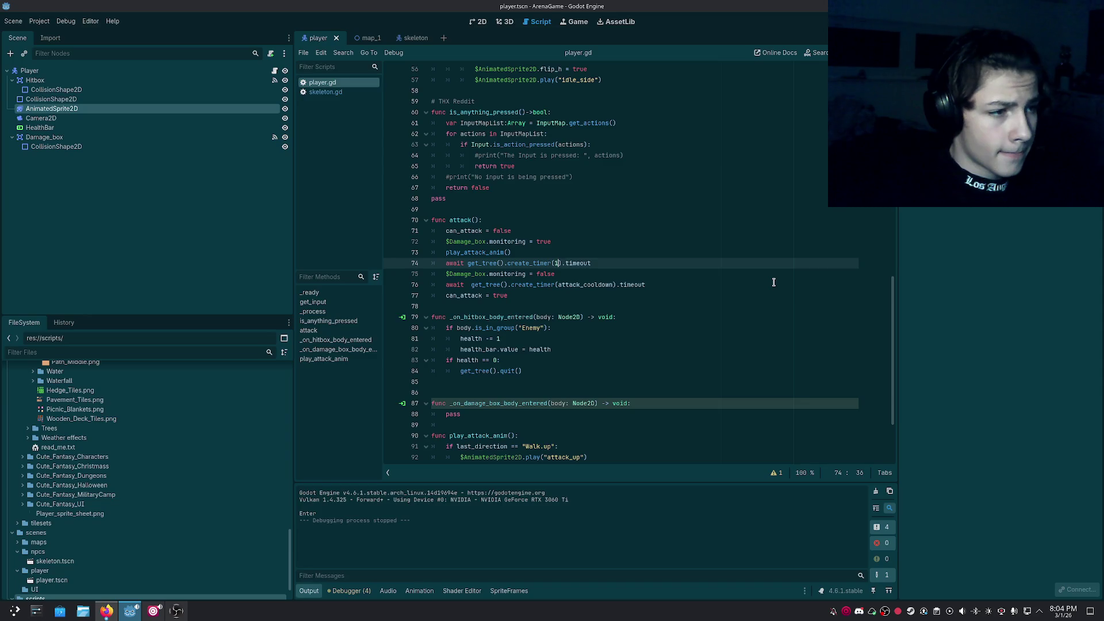
text(1.0)
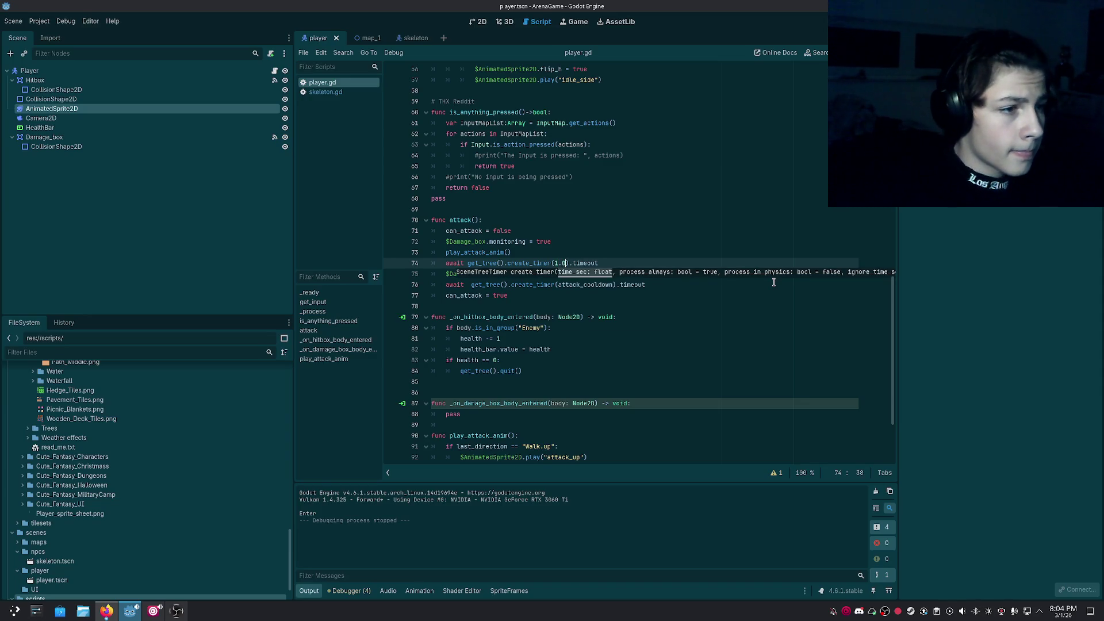
scroll(796, 288, down, 2)
click(631, 273)
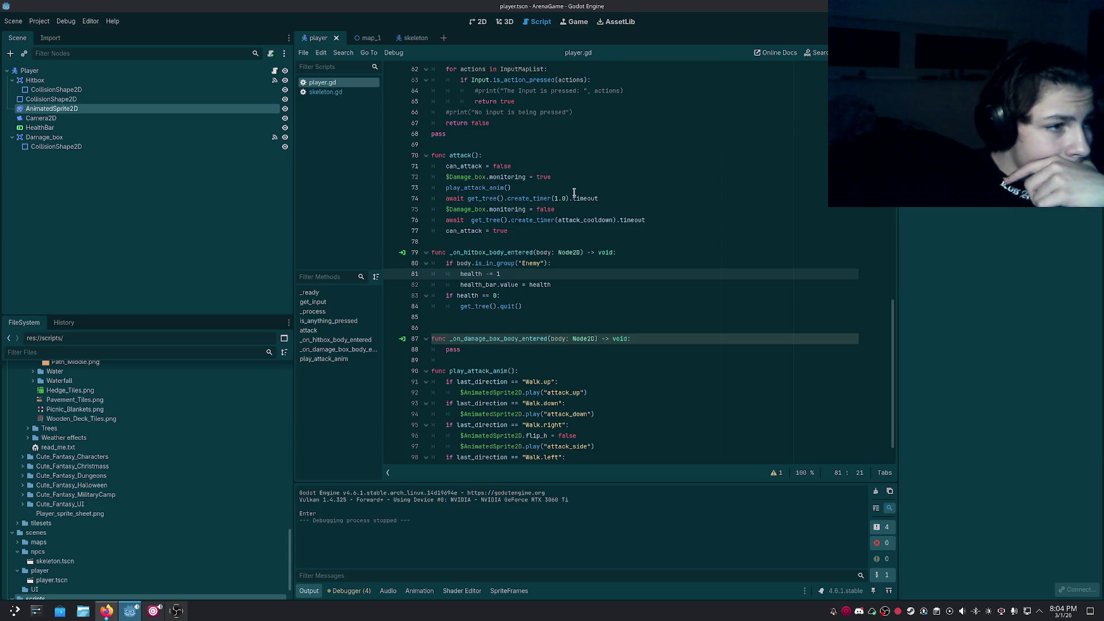
scroll(573, 192, down, 1)
click(366, 39)
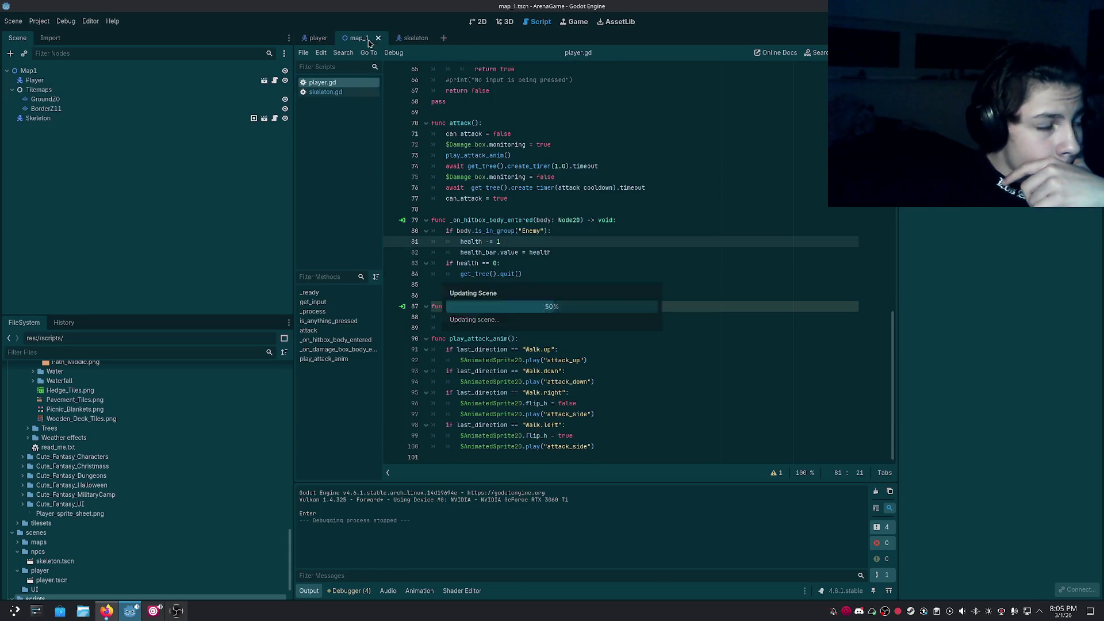
click(318, 38)
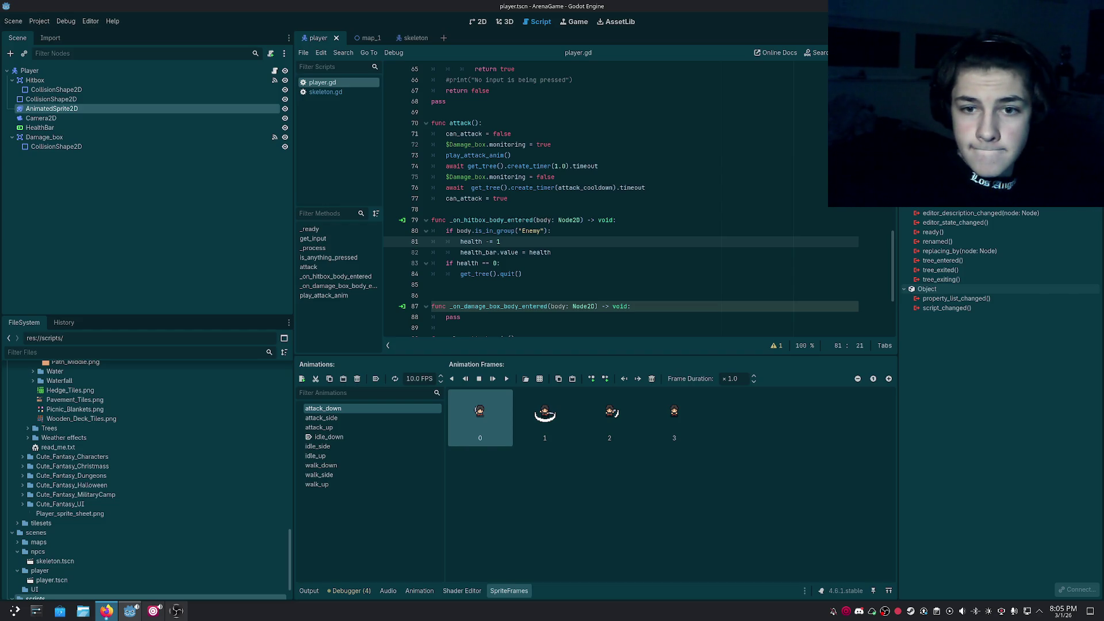
Set attack_down, attack_side and attack_up to 4 FPS, save the player scene, and launch the game.
click(416, 380)
key(BackSpace)
key(BackSpace)
text(4)
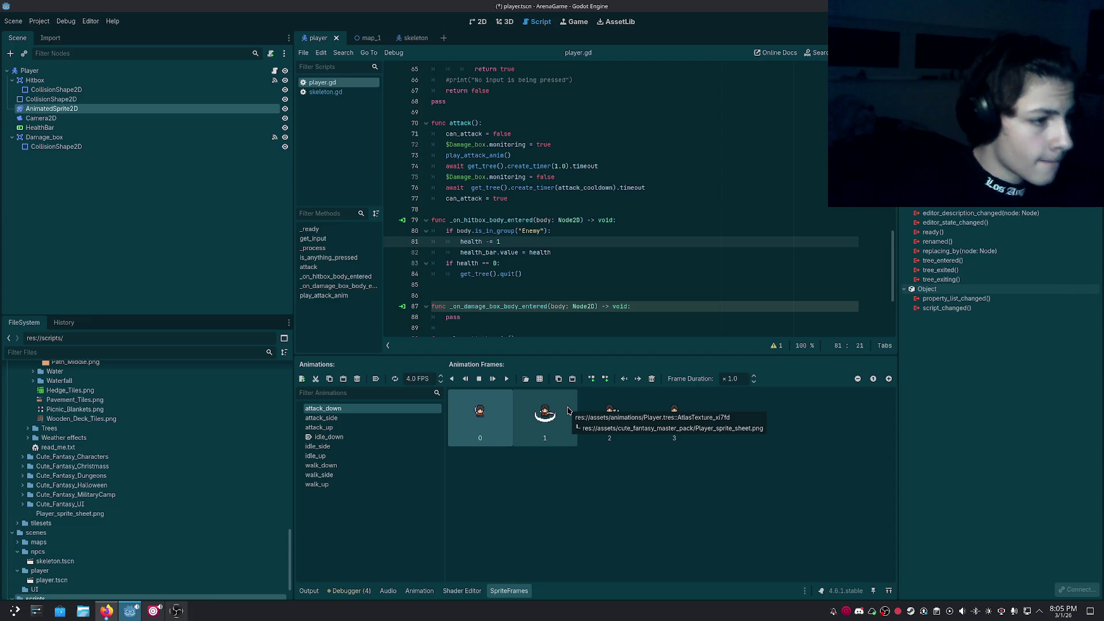
click(334, 418)
click(413, 378)
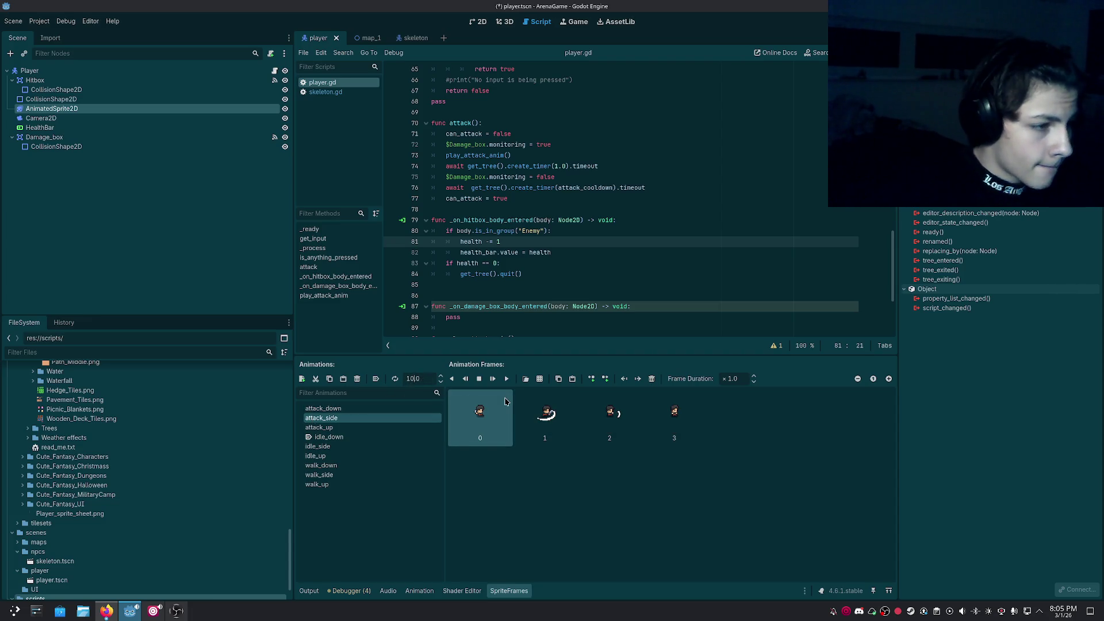
key(BackSpace)
key(BackSpace)
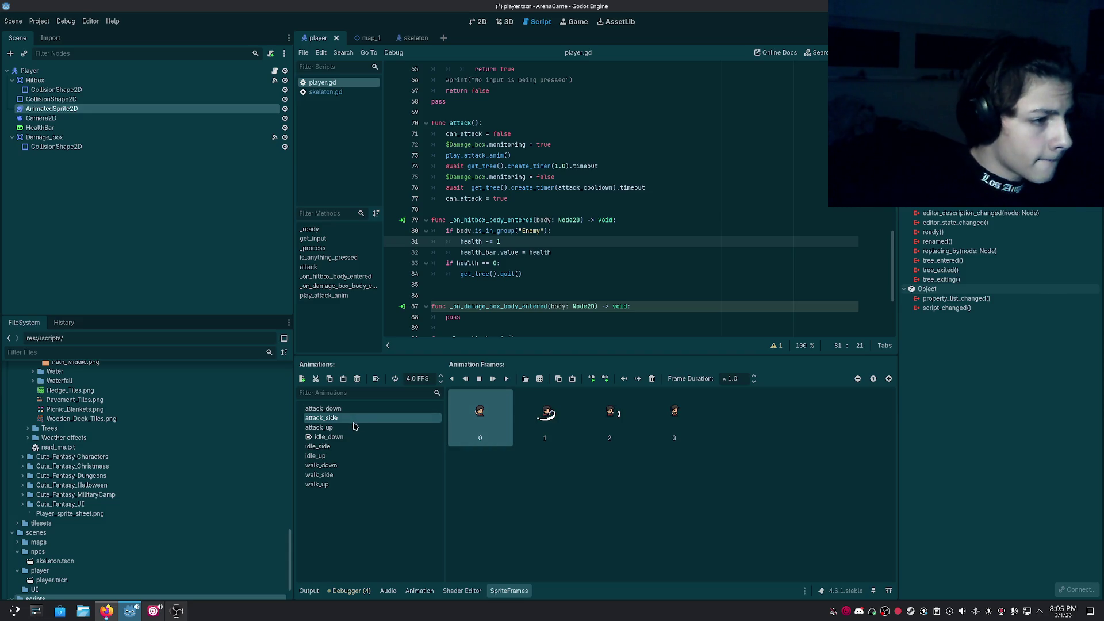
click(352, 427)
click(414, 378)
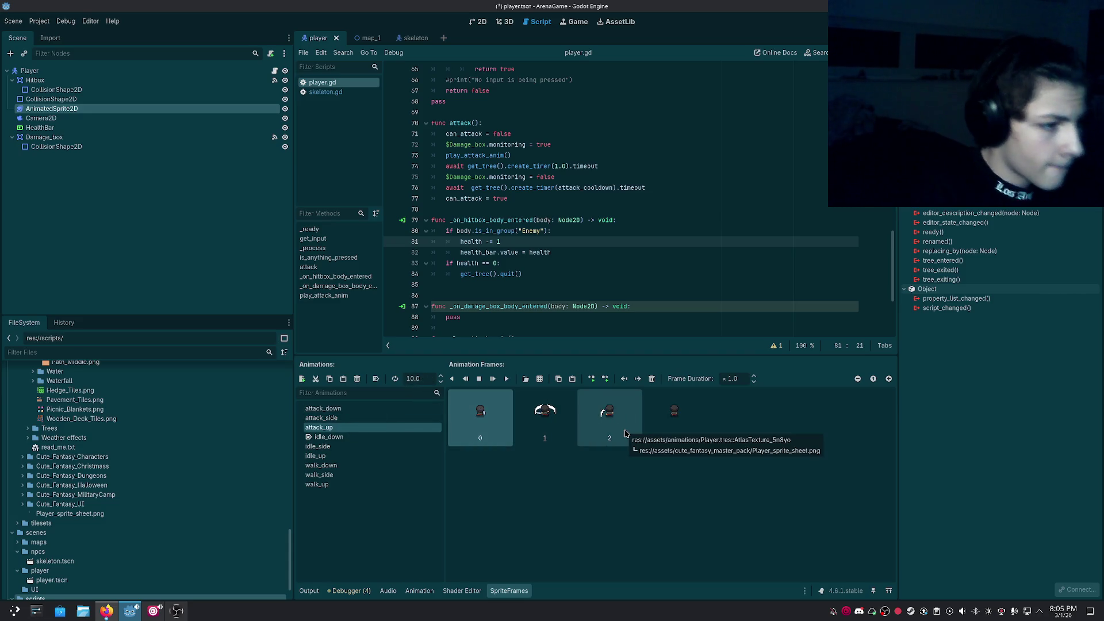
key(BackSpace)
key(BackSpace)
text(4)
key(Return)
key(ctrl+s)
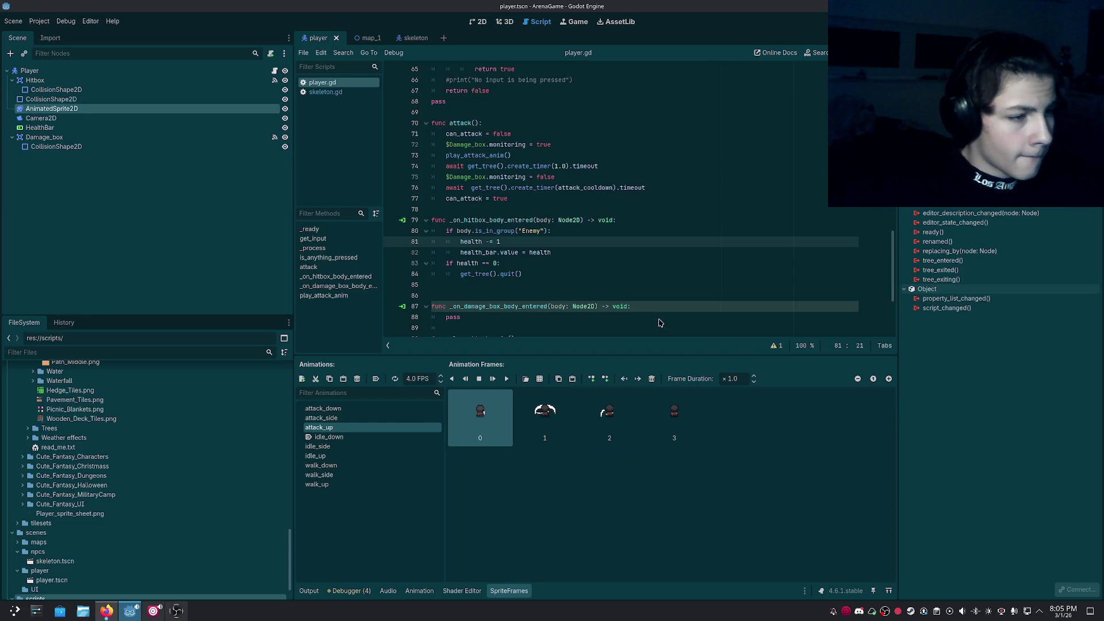
key(F5)
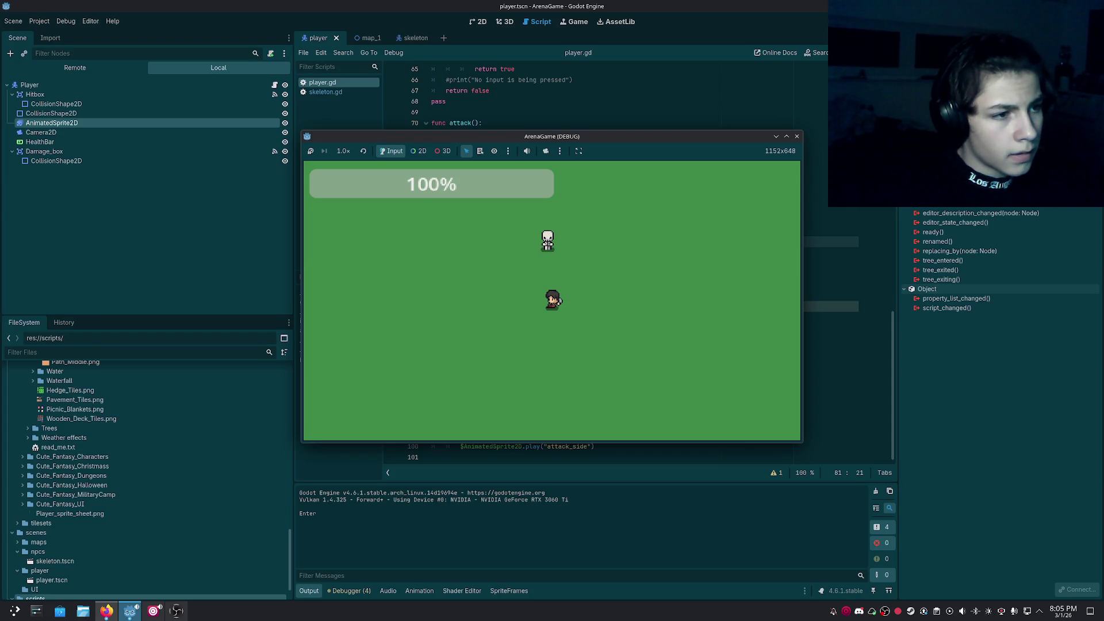
Close the ArenaGame debug window to end the test run.
click(797, 137)
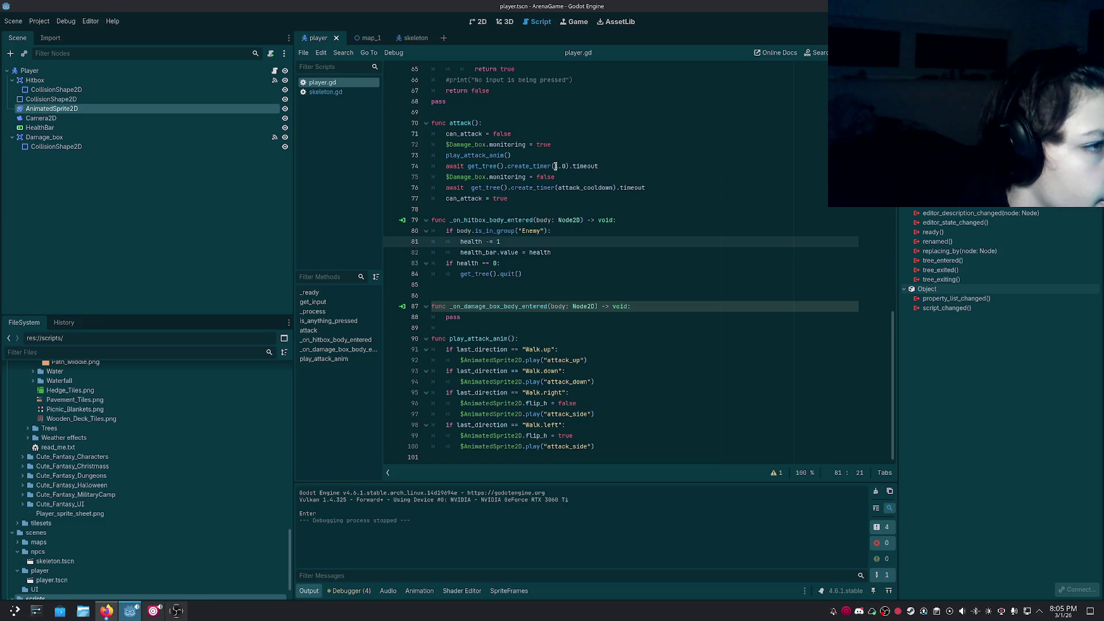
Bring back the sprite animation frames panel in the player's 2D view.
click(509, 591)
click(479, 21)
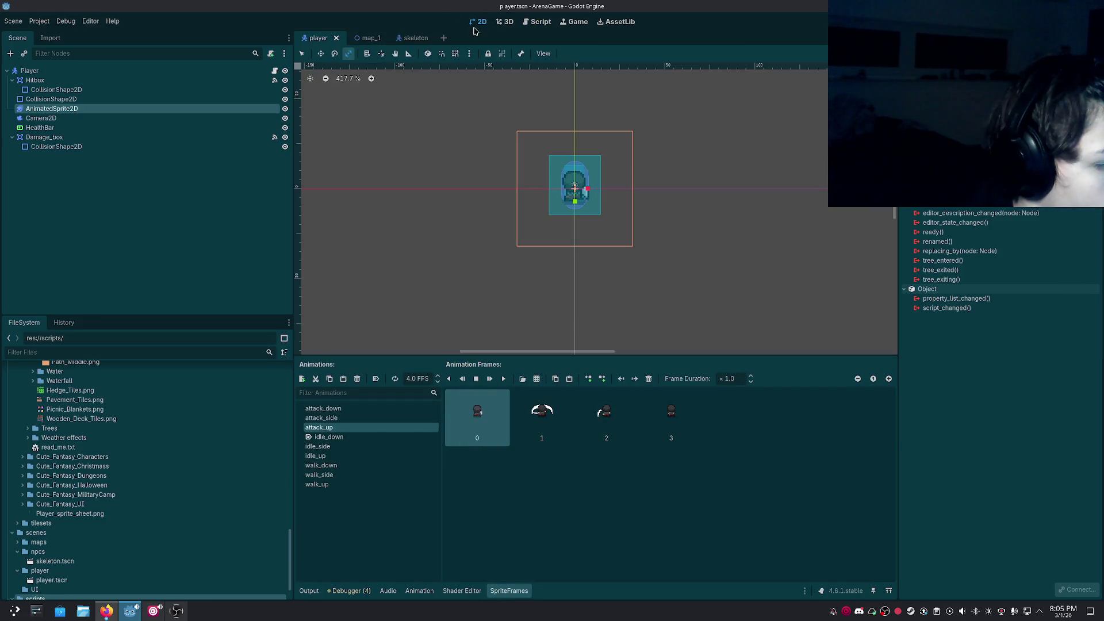
scroll(612, 225, up, 2)
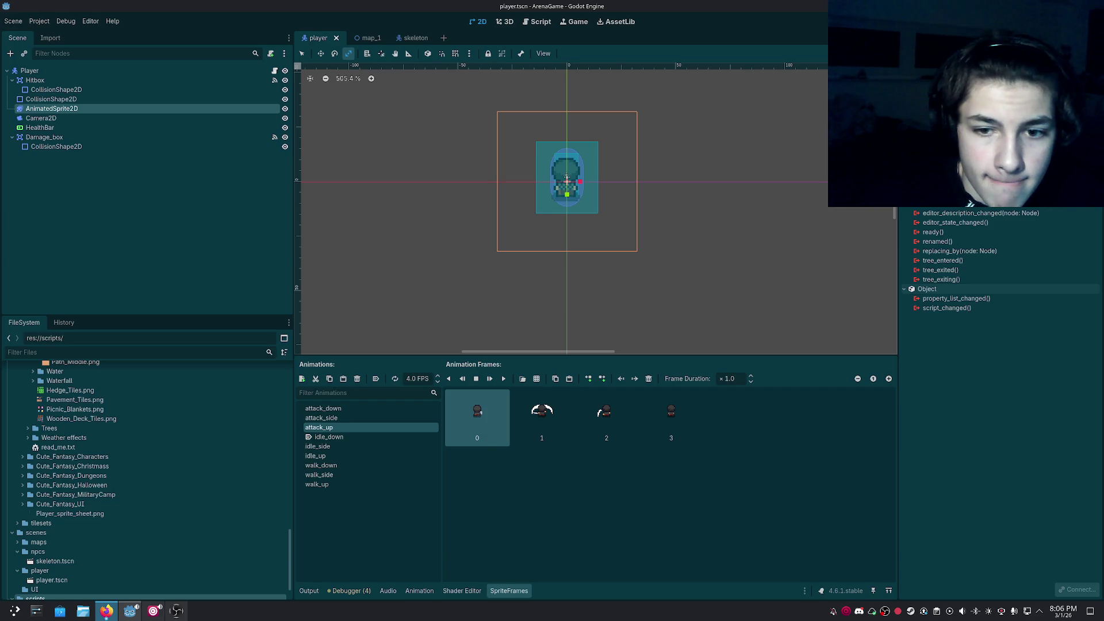
Set the attack_down animation speed to 6 FPS and preview it.
click(414, 378)
key(BackSpace)
key(BackSpace)
text(6)
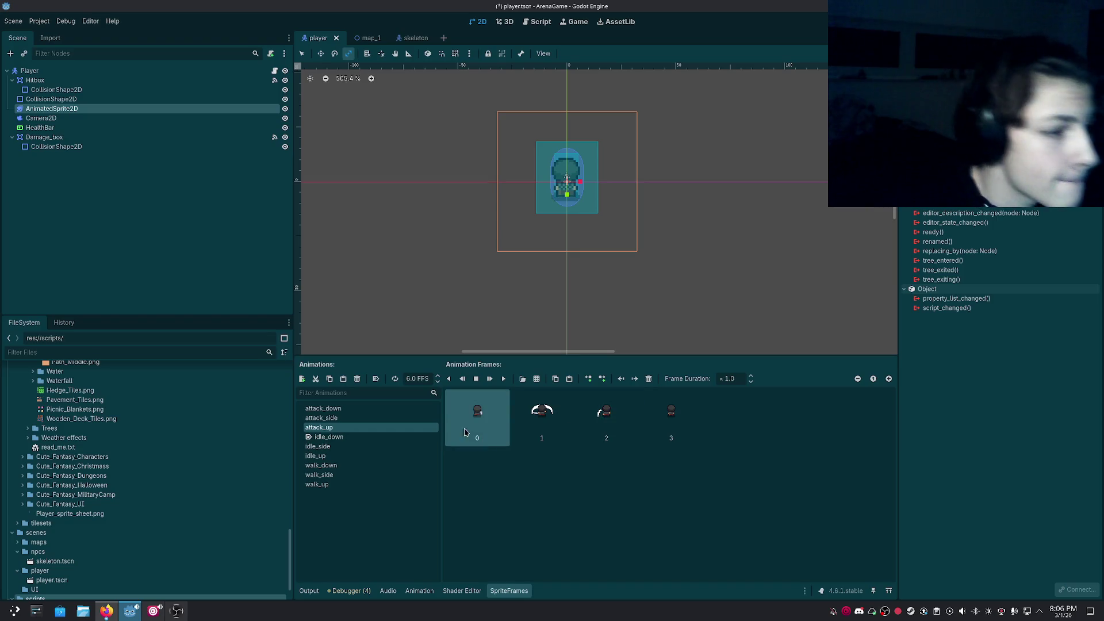
click(331, 418)
click(405, 380)
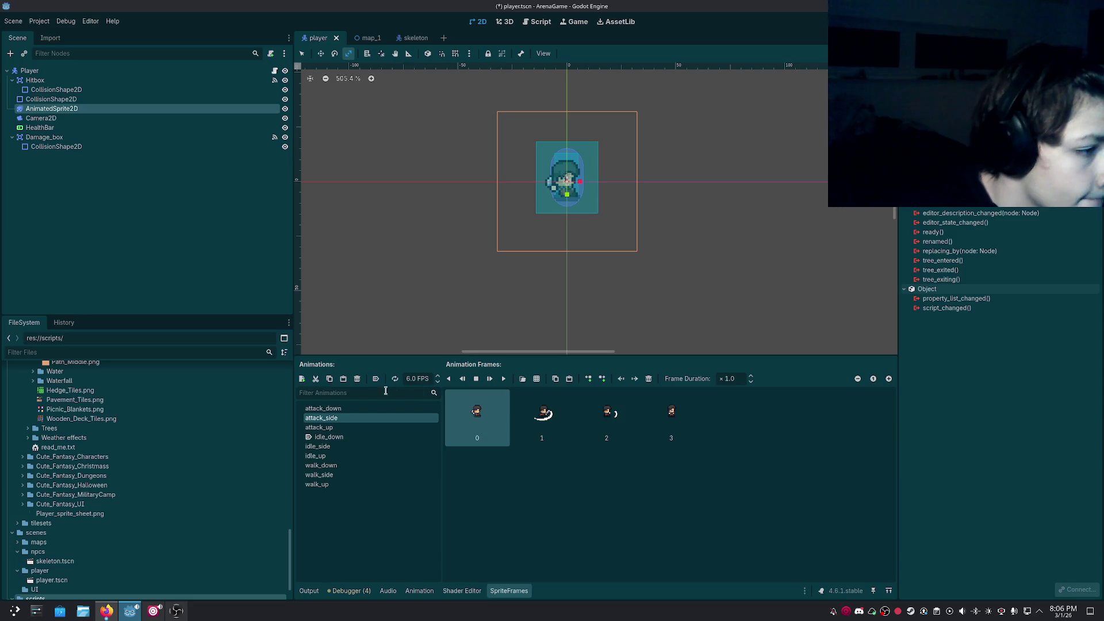
click(323, 408)
click(409, 379)
key(BackSpace)
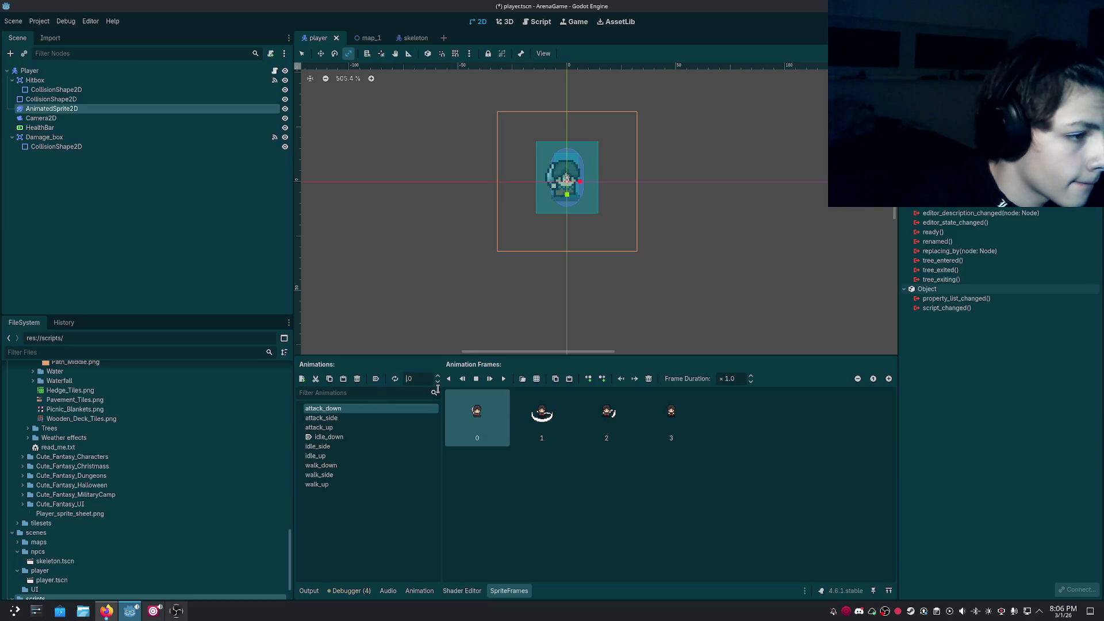
text(6)
key(Return)
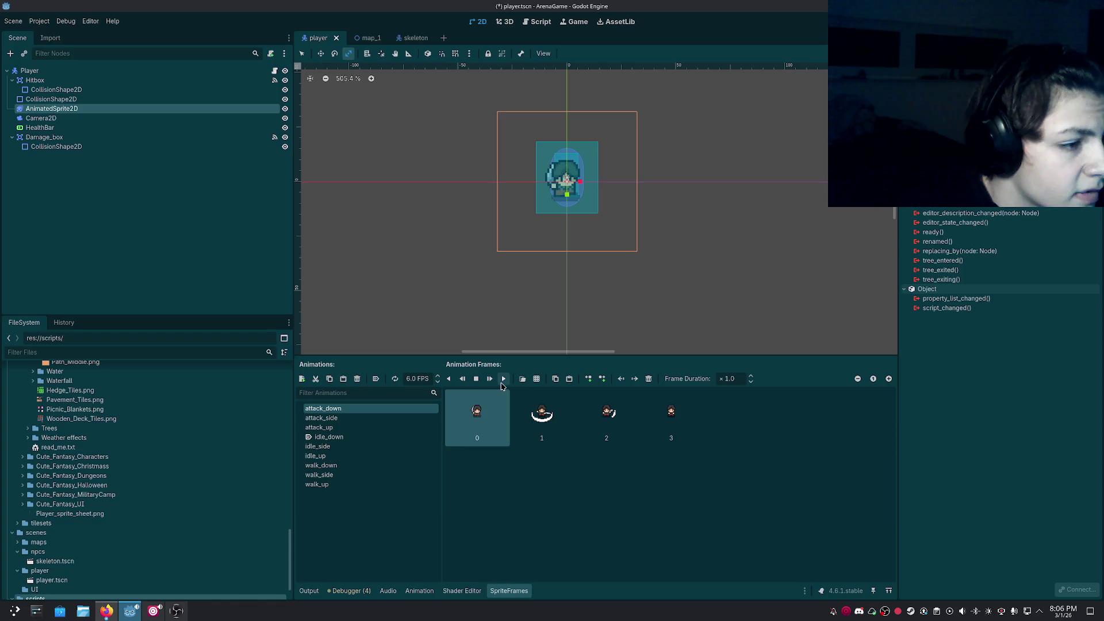
click(503, 379)
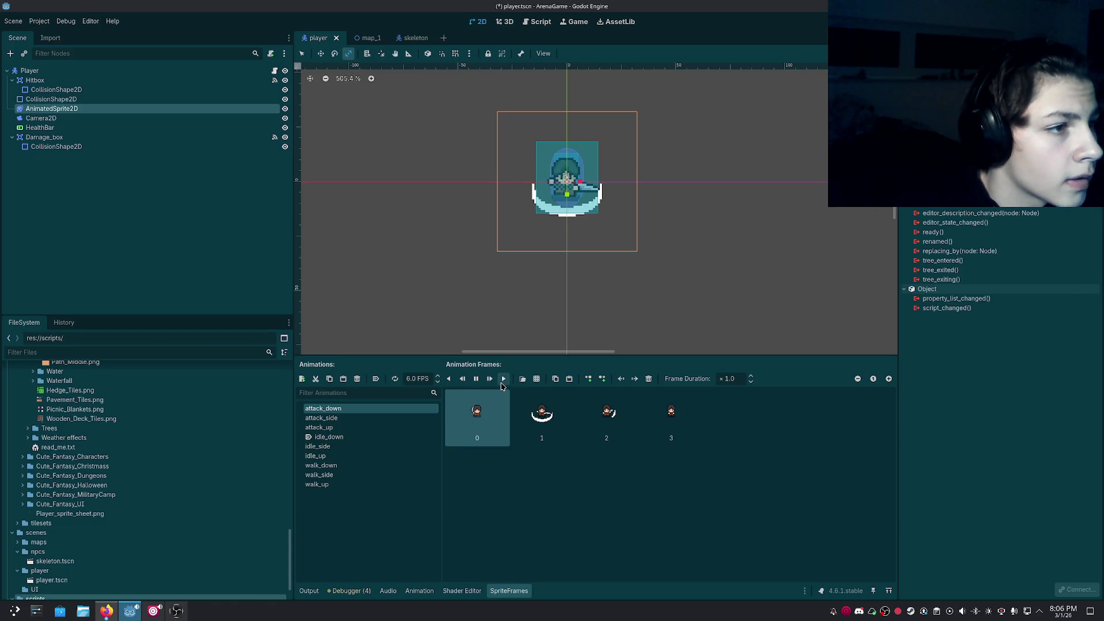
Try attack_down at 7 FPS, then settle on 8 FPS, previewing each.
click(411, 379)
key(BackSpace)
text(7)
key(Return)
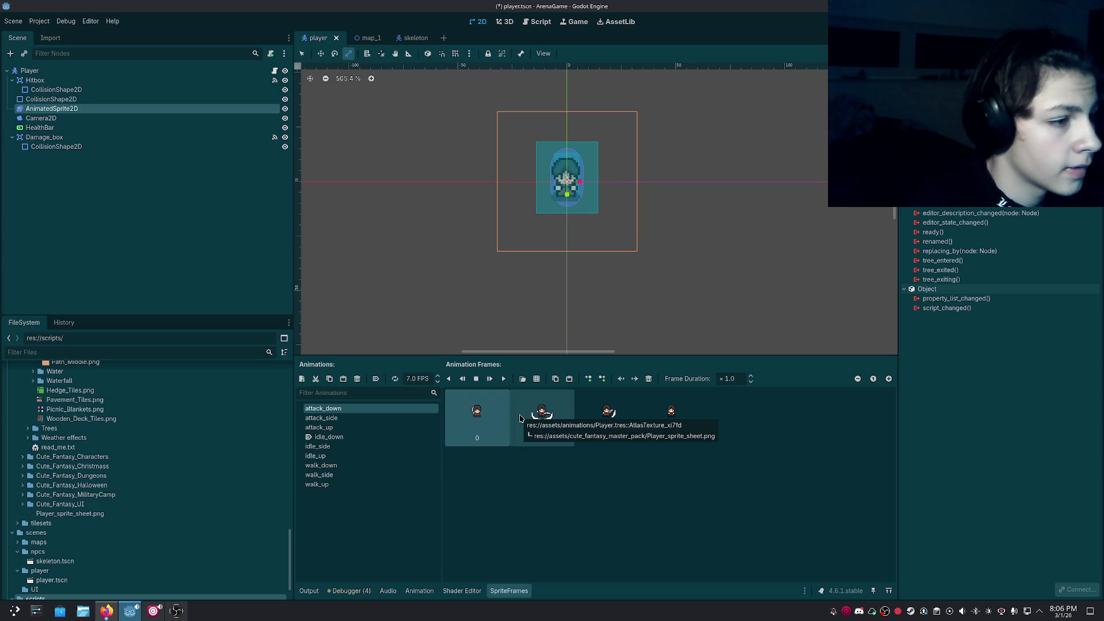
click(504, 378)
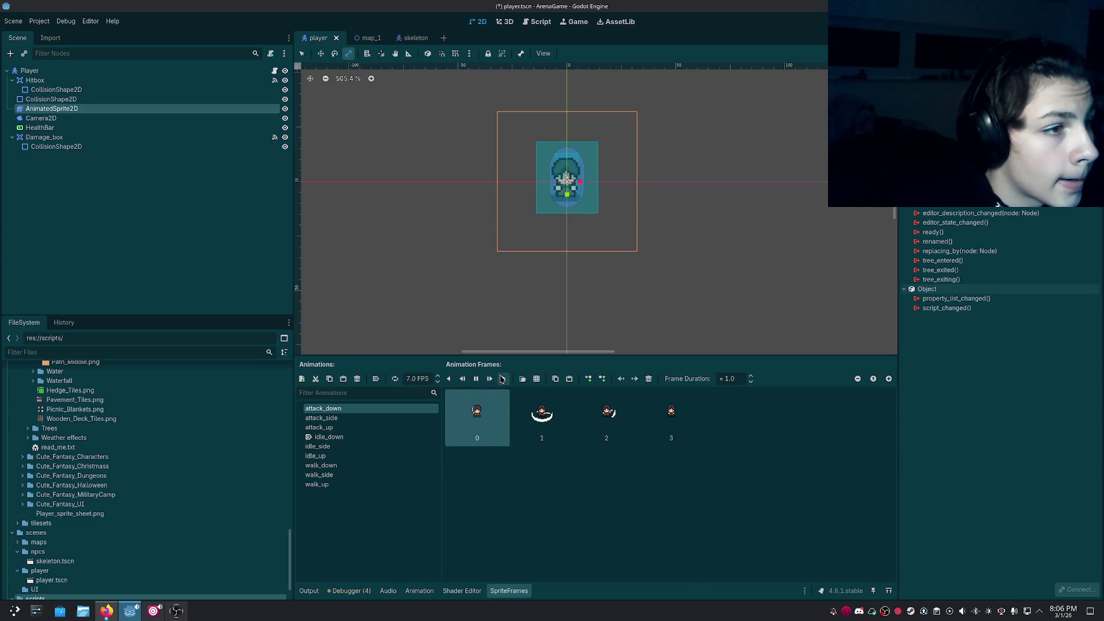
click(411, 380)
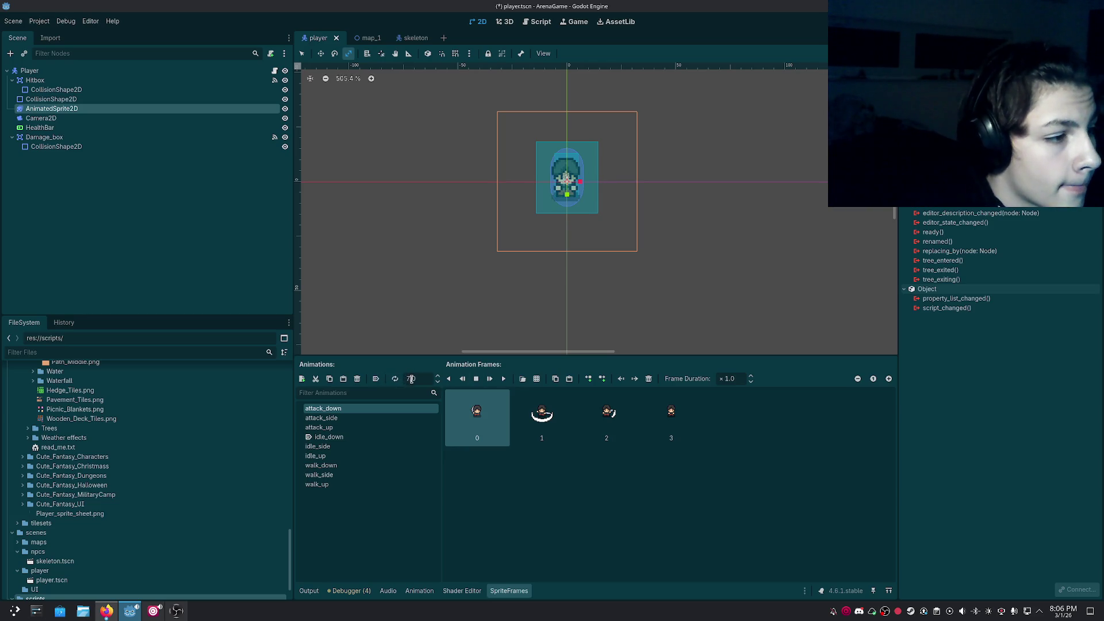
text(8)
key(Return)
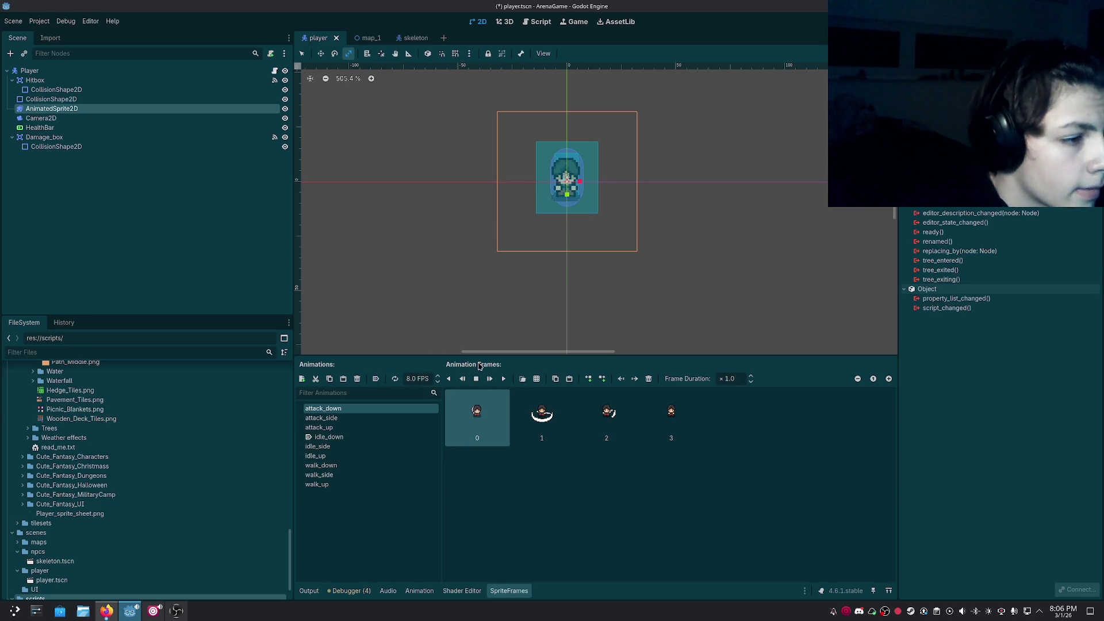
click(502, 379)
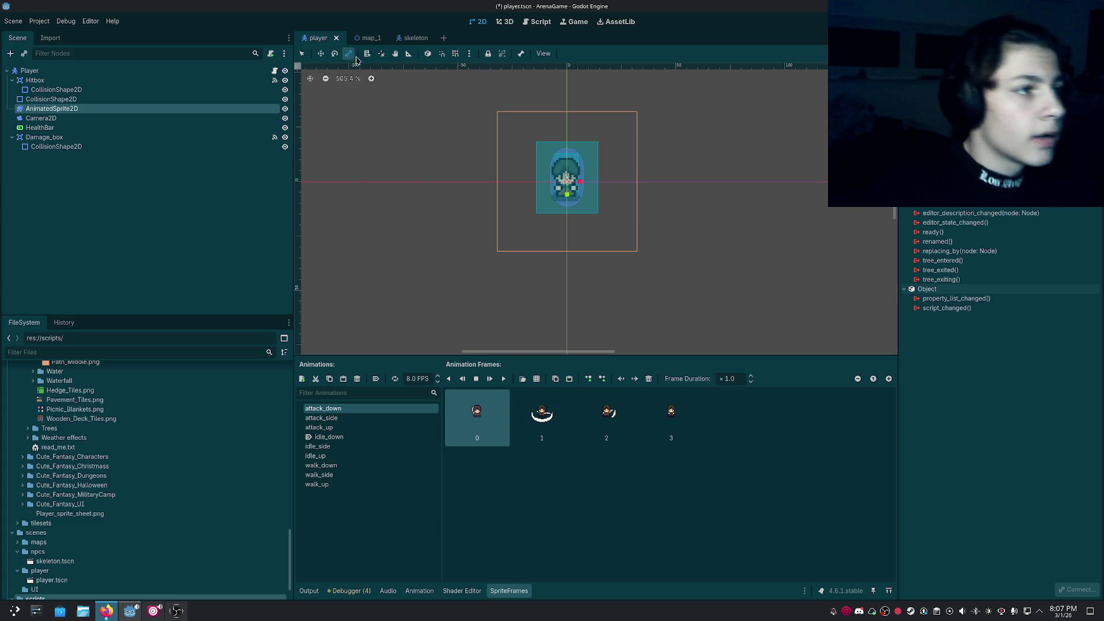
Change the attack_side animation speed to 8 FPS.
click(372, 419)
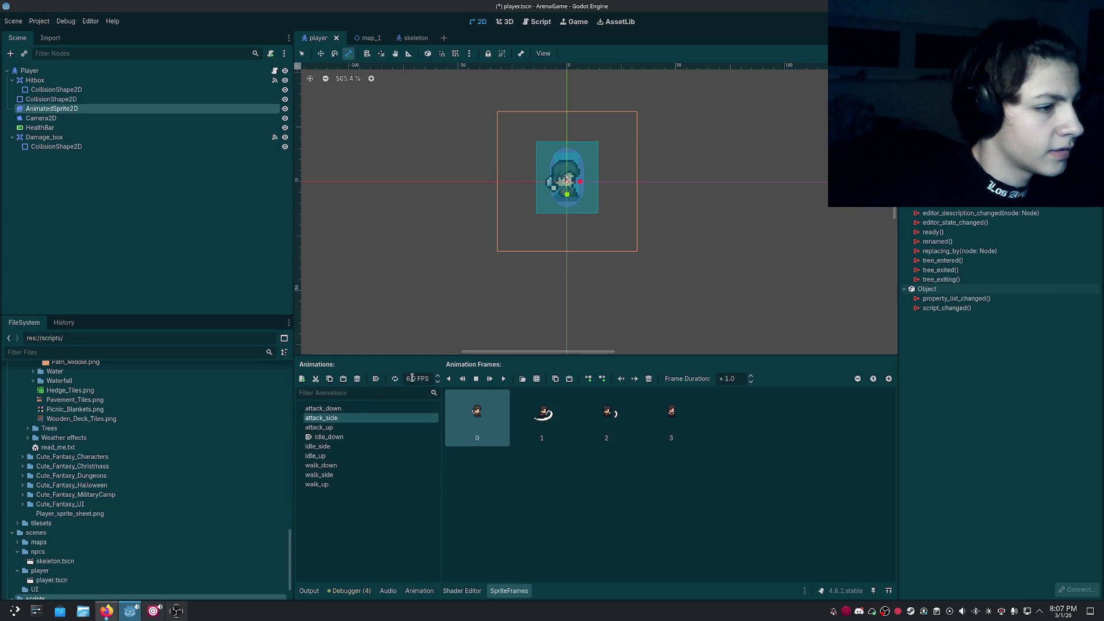
click(411, 379)
key(BackSpace)
text(0)
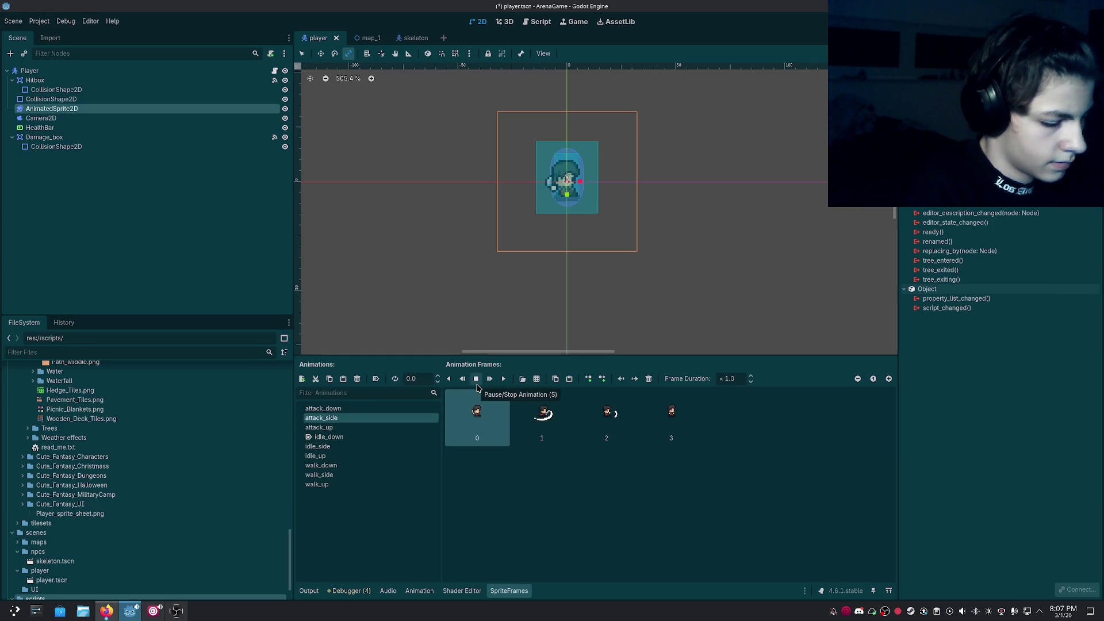
key(BackSpace)
text(5)
key(Return)
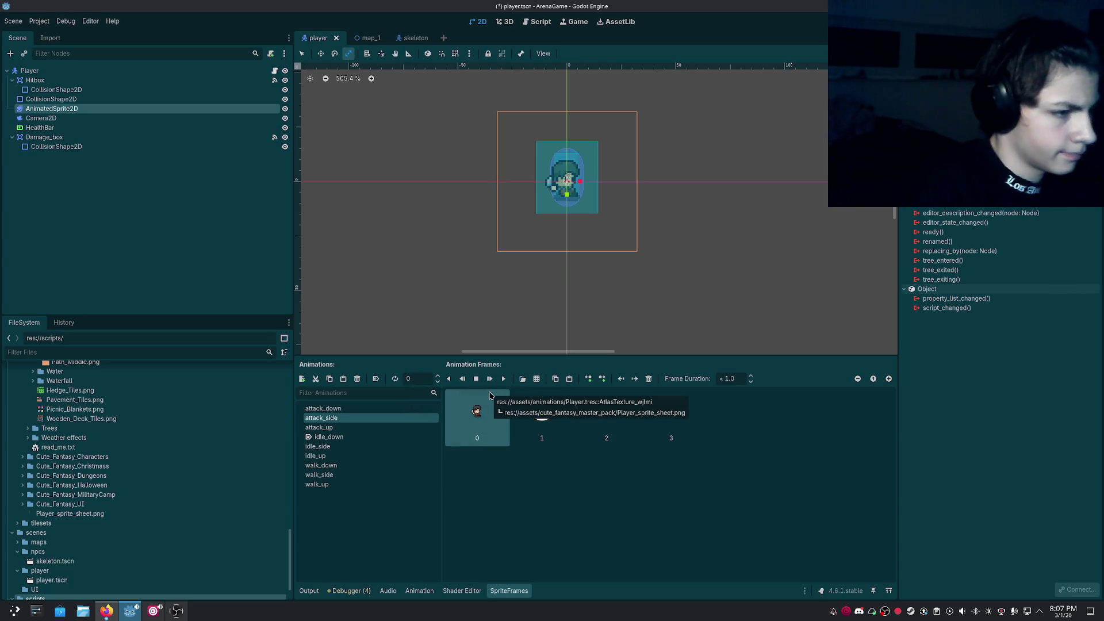
key(Return)
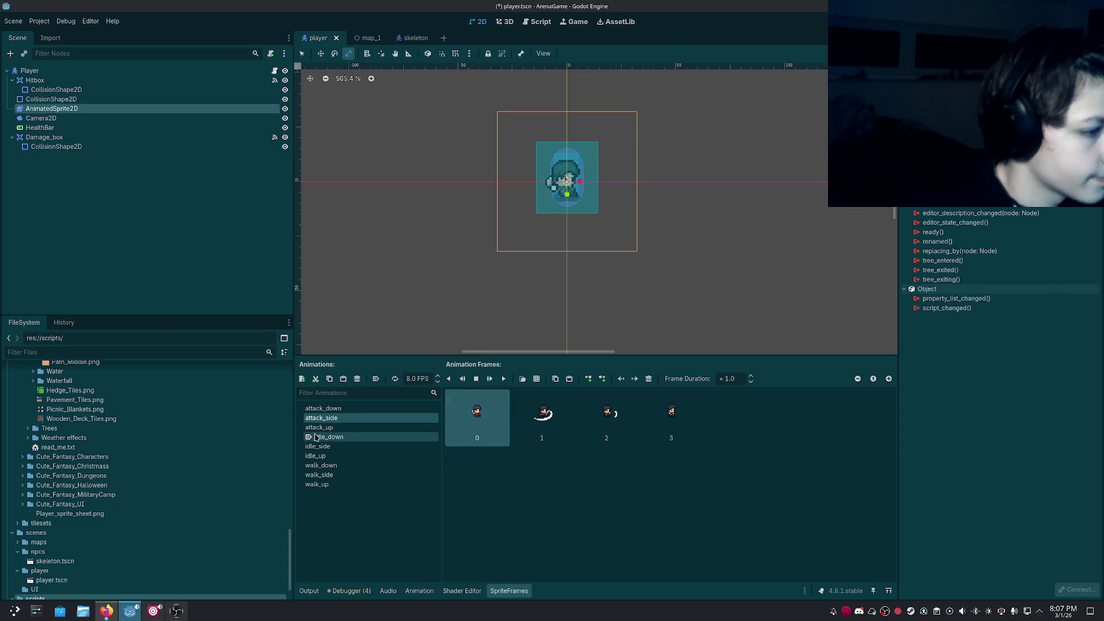
Set the attack_up animation to 8 FPS and save player.tscn.
click(319, 428)
click(412, 379)
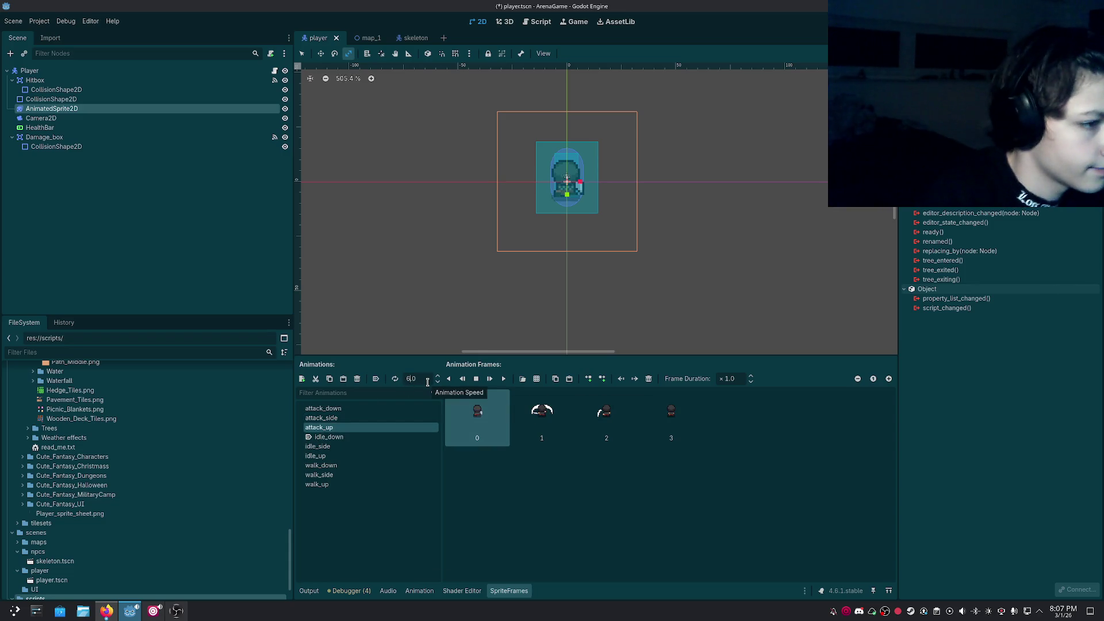
key(BackSpace)
text(8)
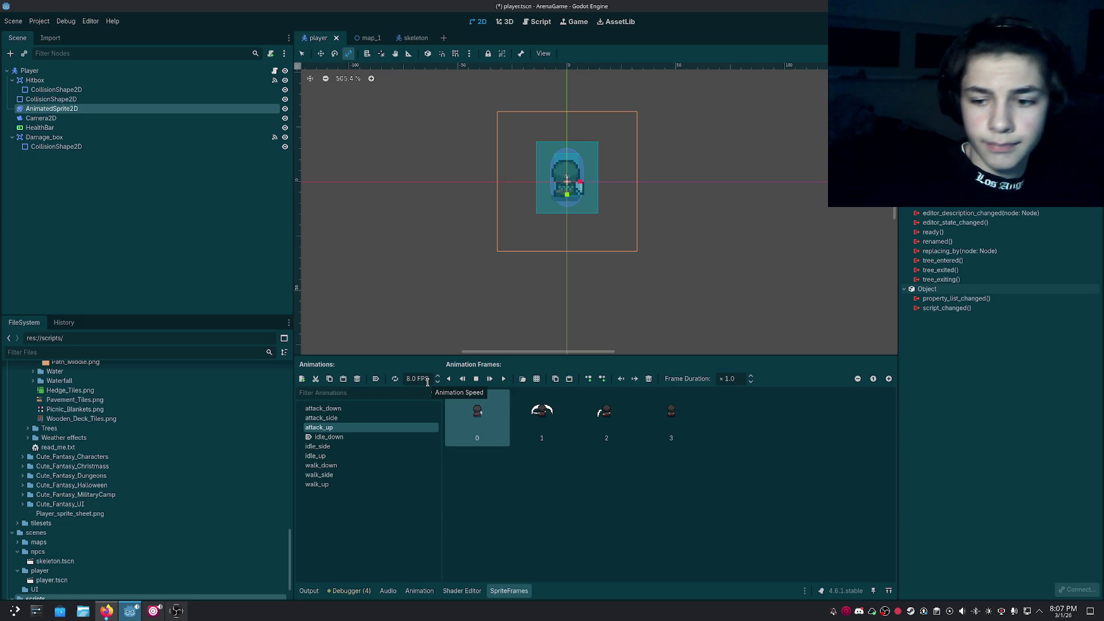
key(ctrl+s)
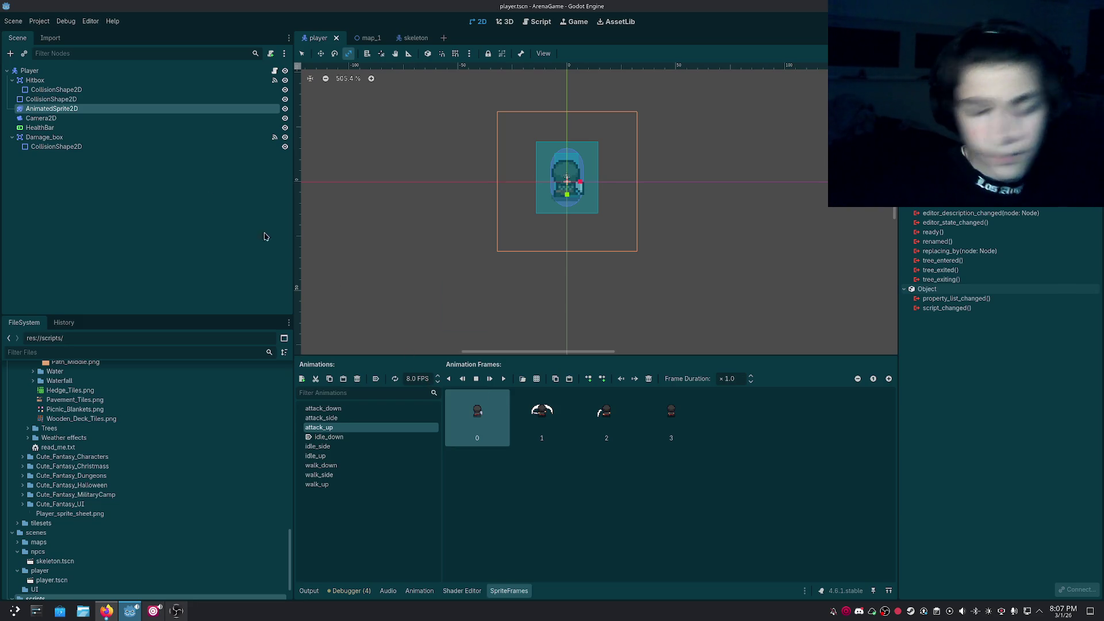
In player.gd change the first attack timer to create_timer(0.5) and run the game.
click(541, 24)
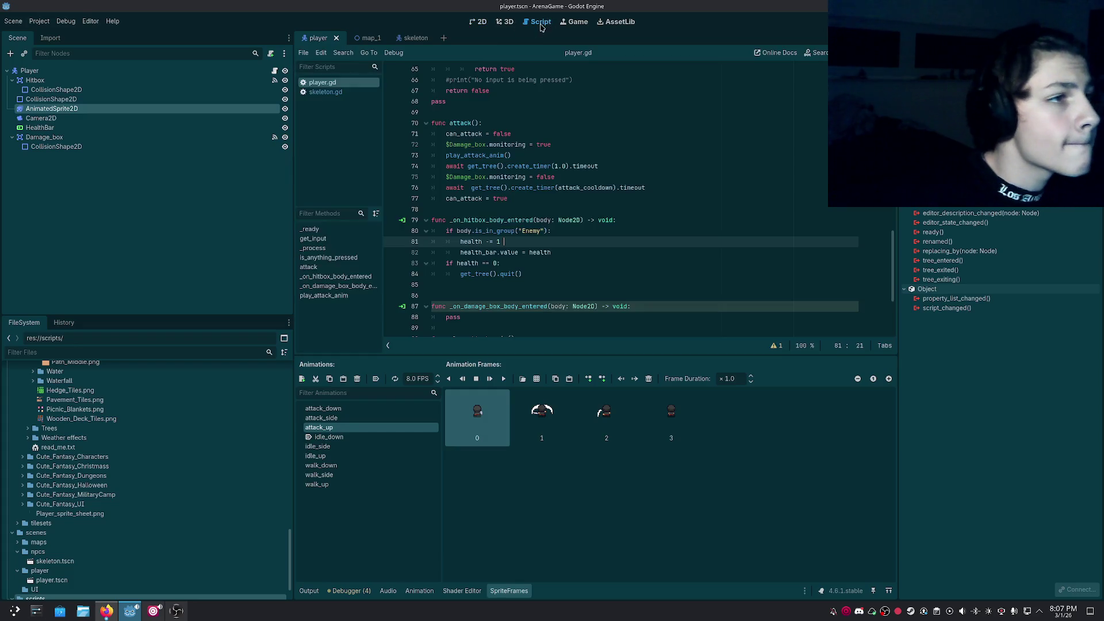
scroll(543, 241, up, 9)
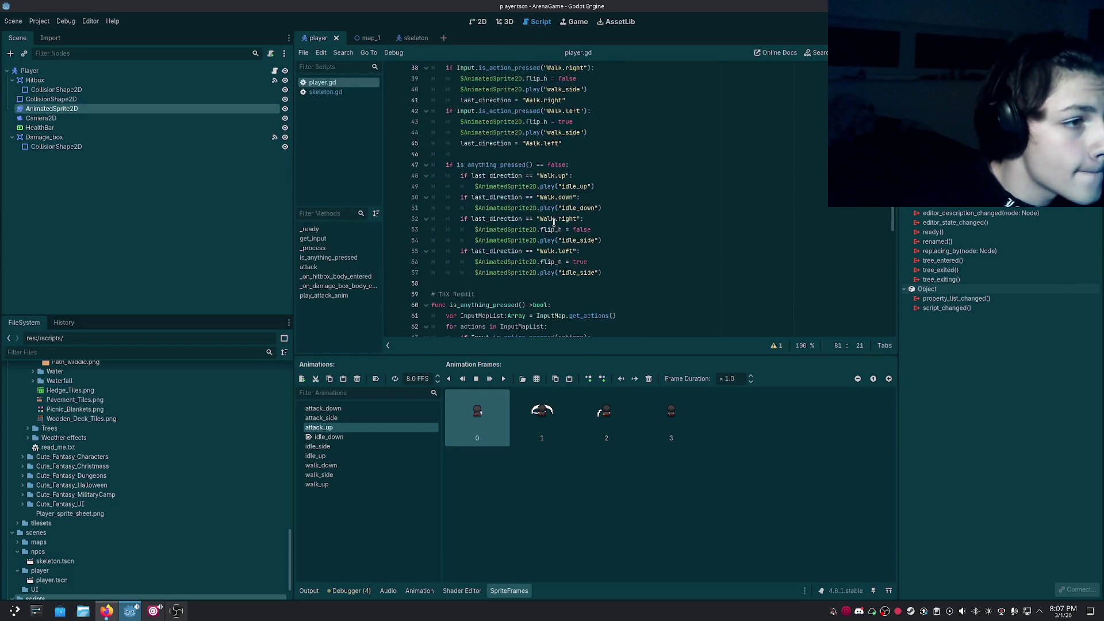
scroll(554, 222, down, 8)
click(567, 199)
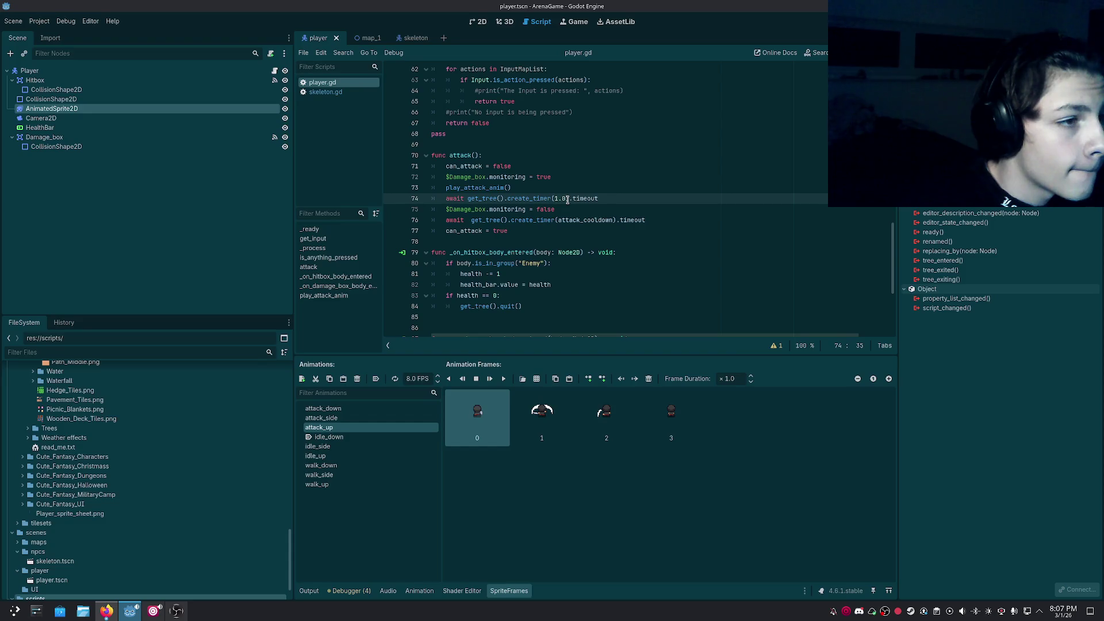
click(559, 200)
key(BackSpace)
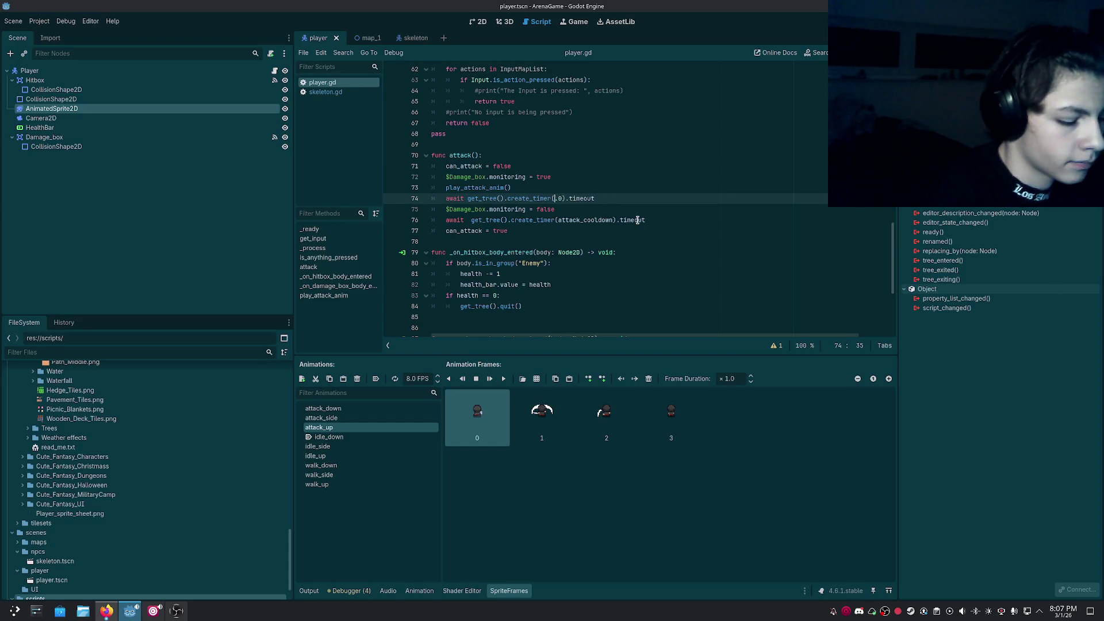
text(0)
key(BackSpace)
text(5)
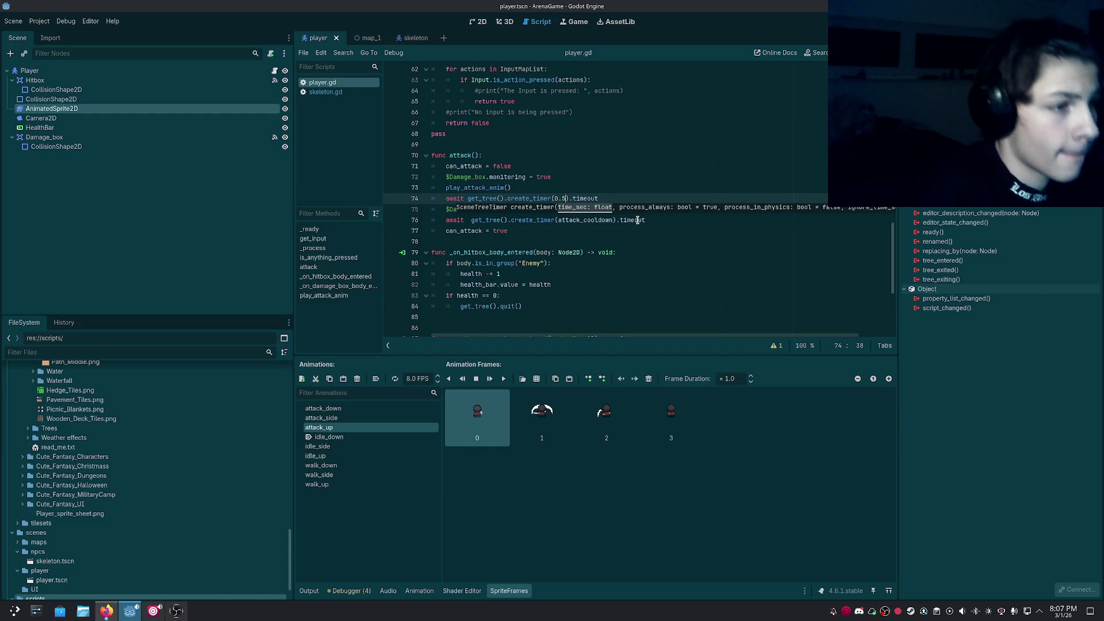
drag(637, 189, 636, 179)
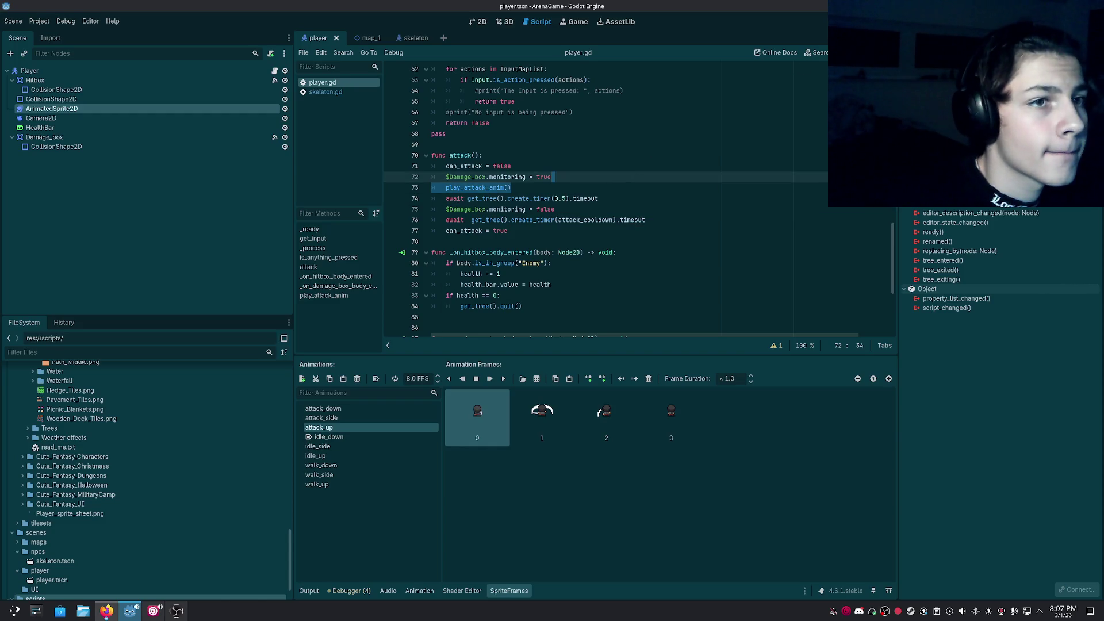
key(F5)
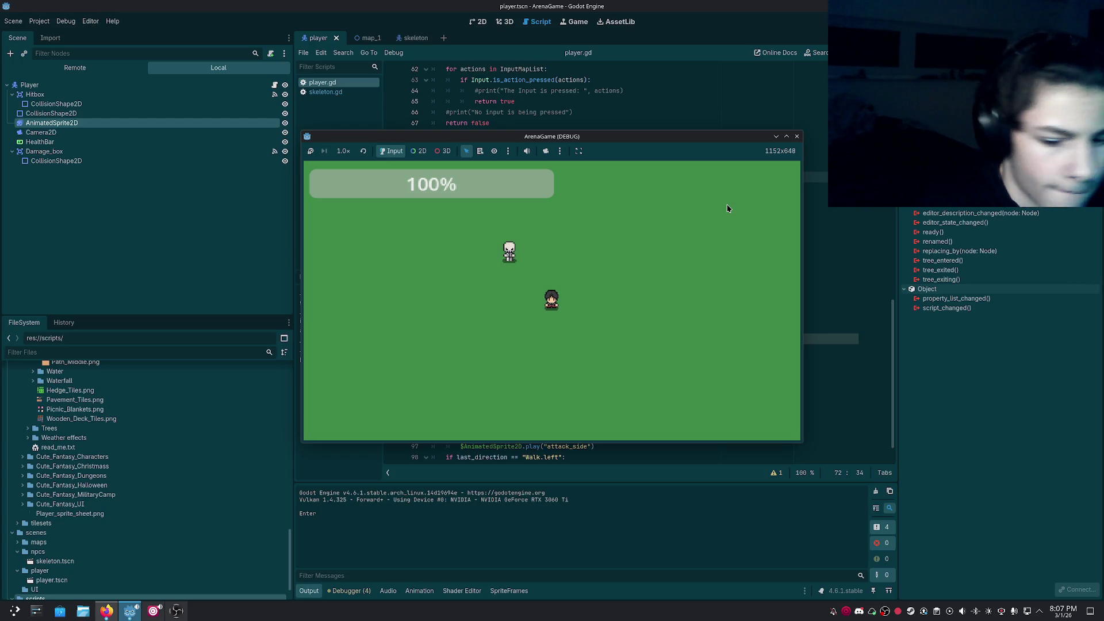
Enlarge the game window, stop it, select the Player node and relaunch.
double_click(771, 140)
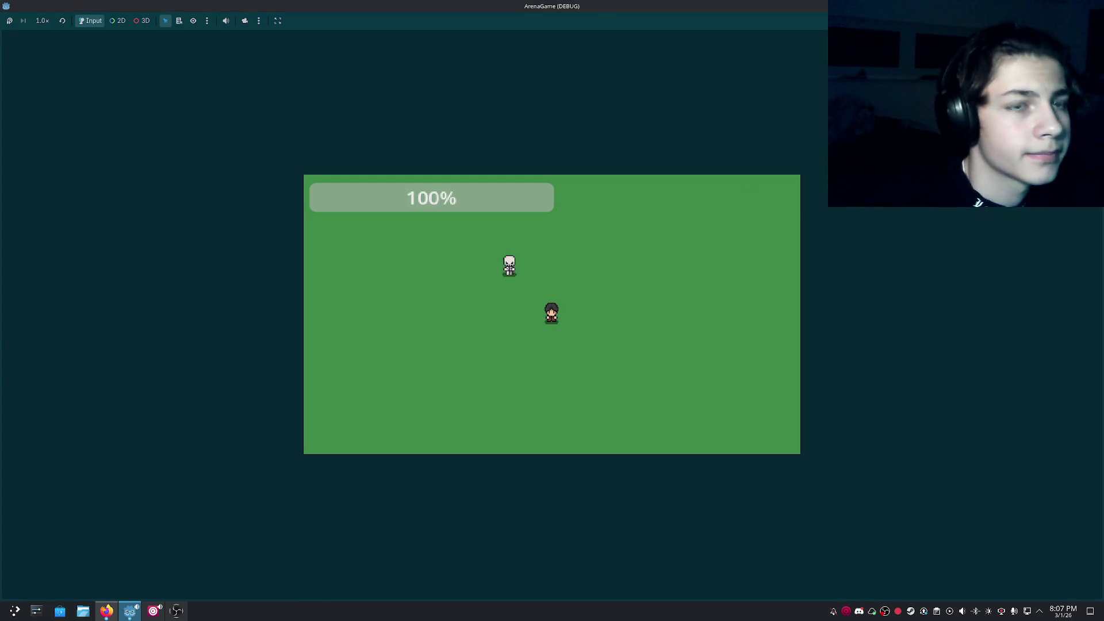
key(F8)
scroll(569, 219, up, 3)
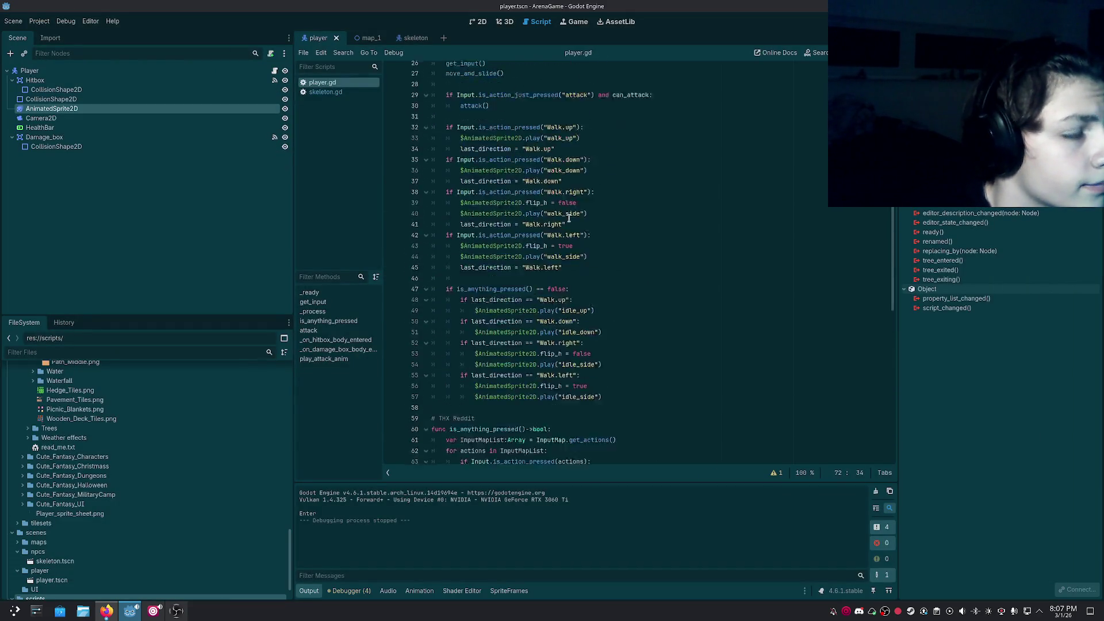
scroll(568, 219, up, 8)
click(142, 72)
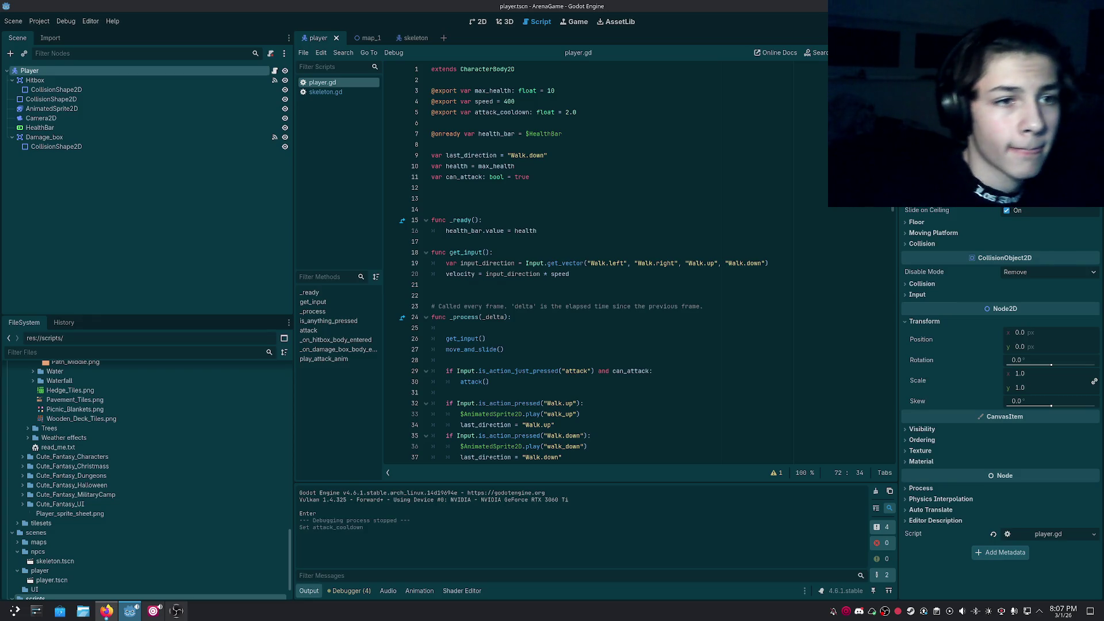
key(F5)
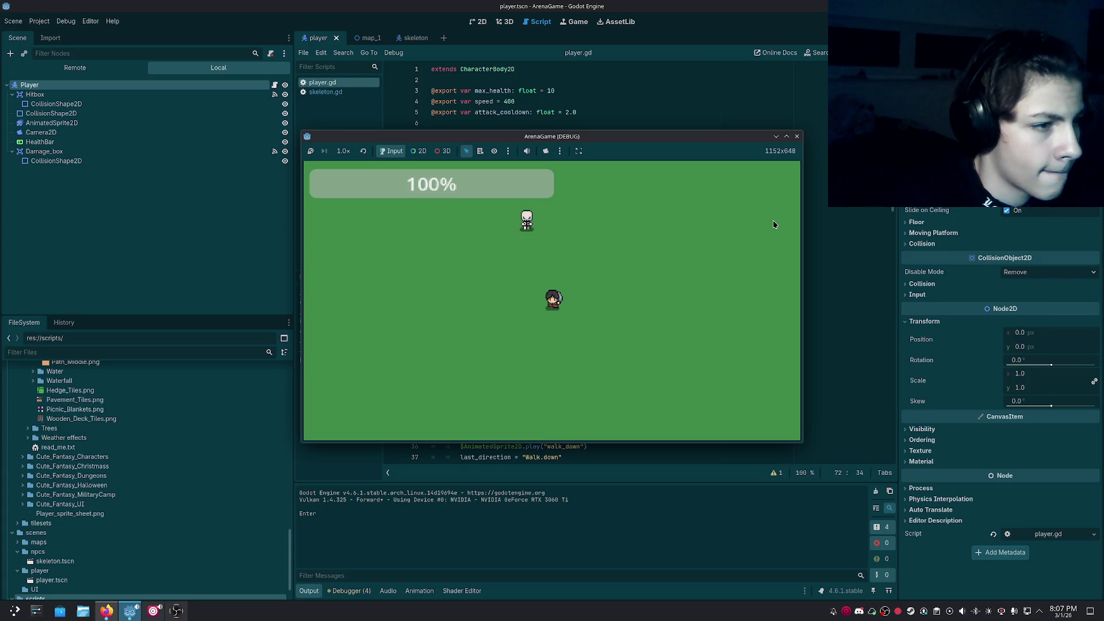
Walk the player left and right, close the game, and restore the editor to a window.
key(a)
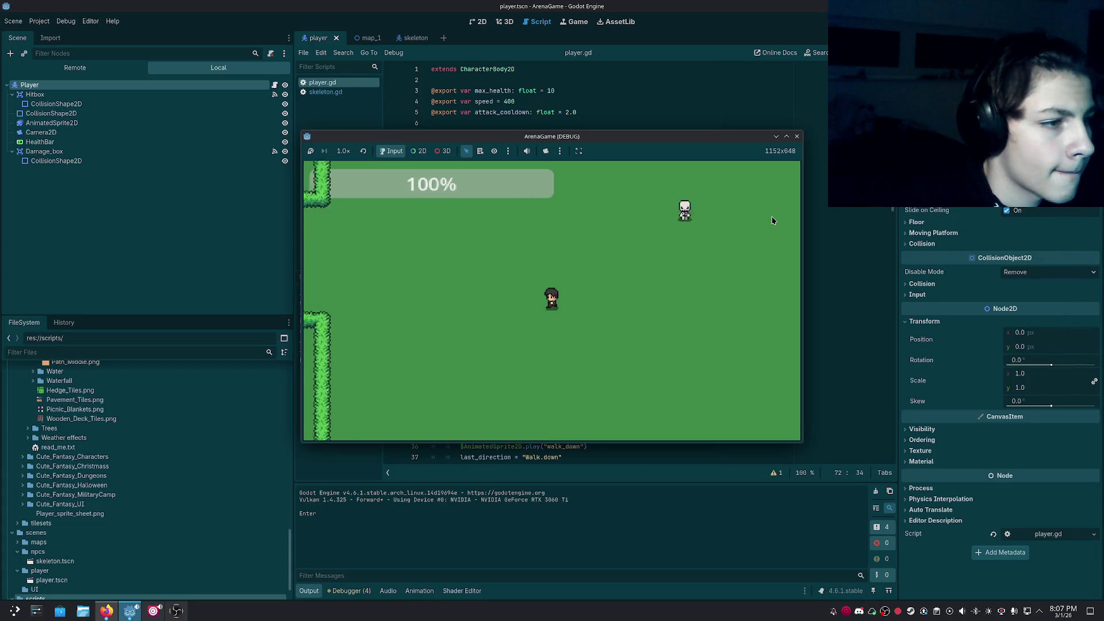
key(d)
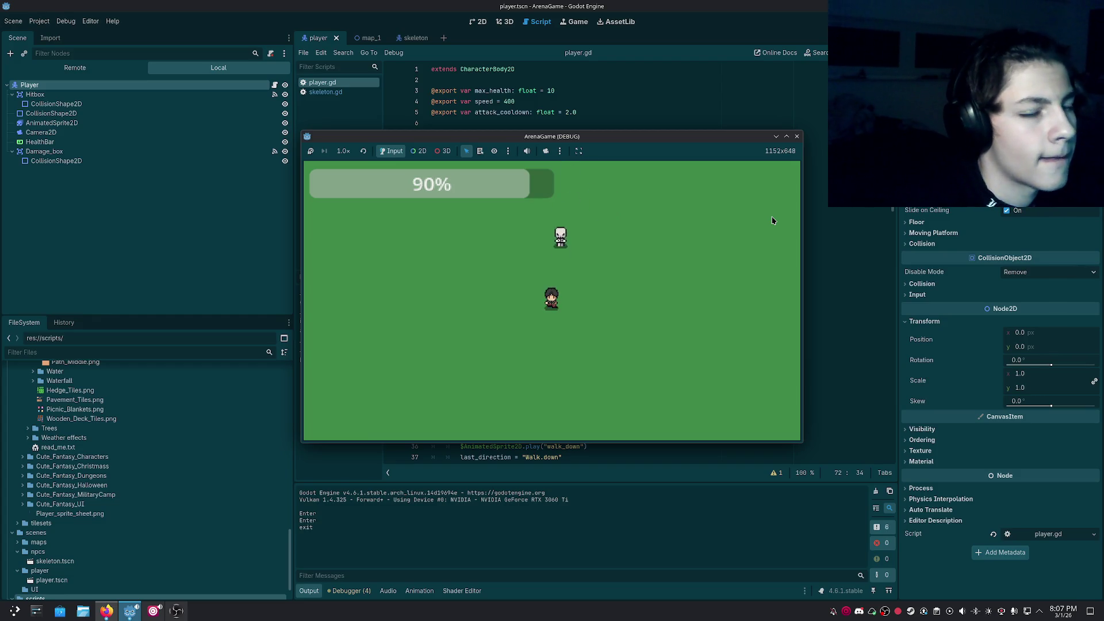
click(797, 137)
click(575, 166)
double_click(500, 6)
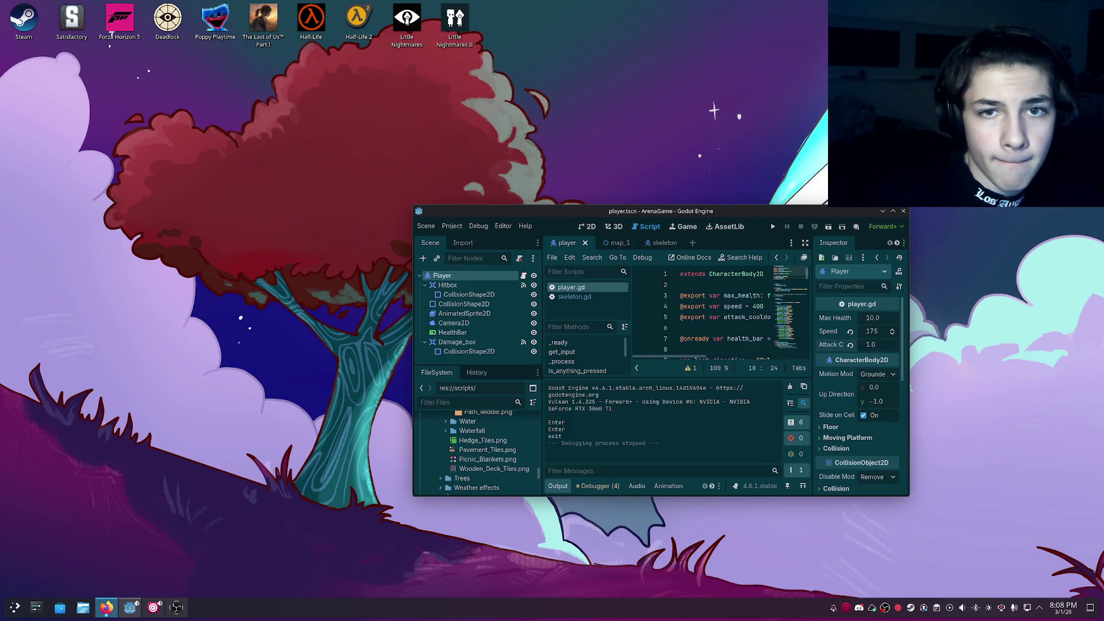
Maximize the Godot editor and scroll player.gd down to func attack().
drag(802, 209, 771, 164)
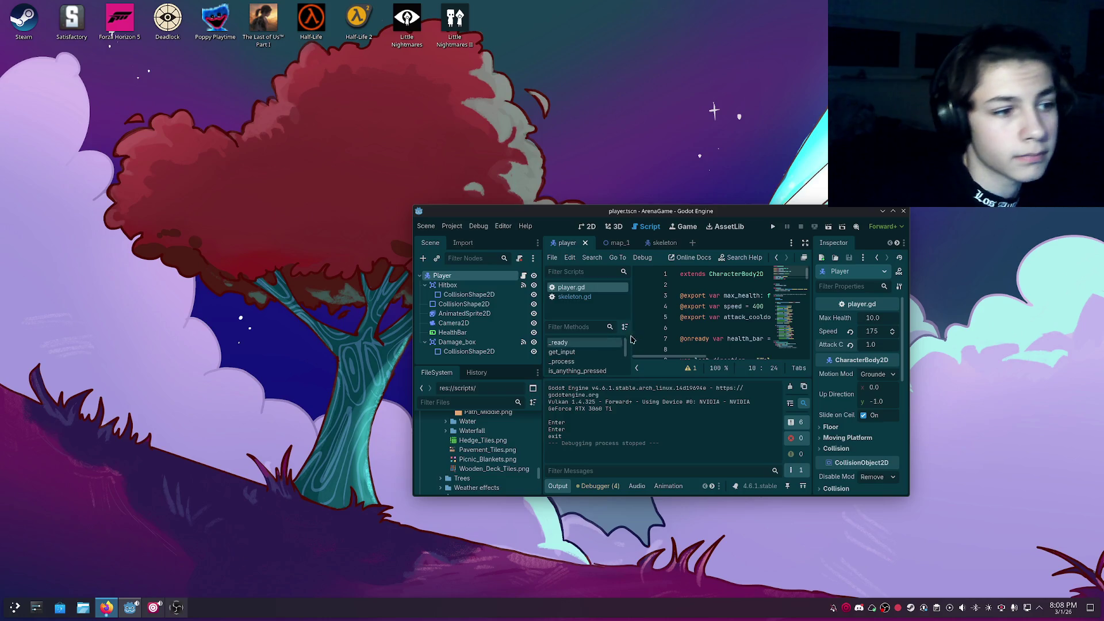
click(664, 336)
key(ctrl+a)
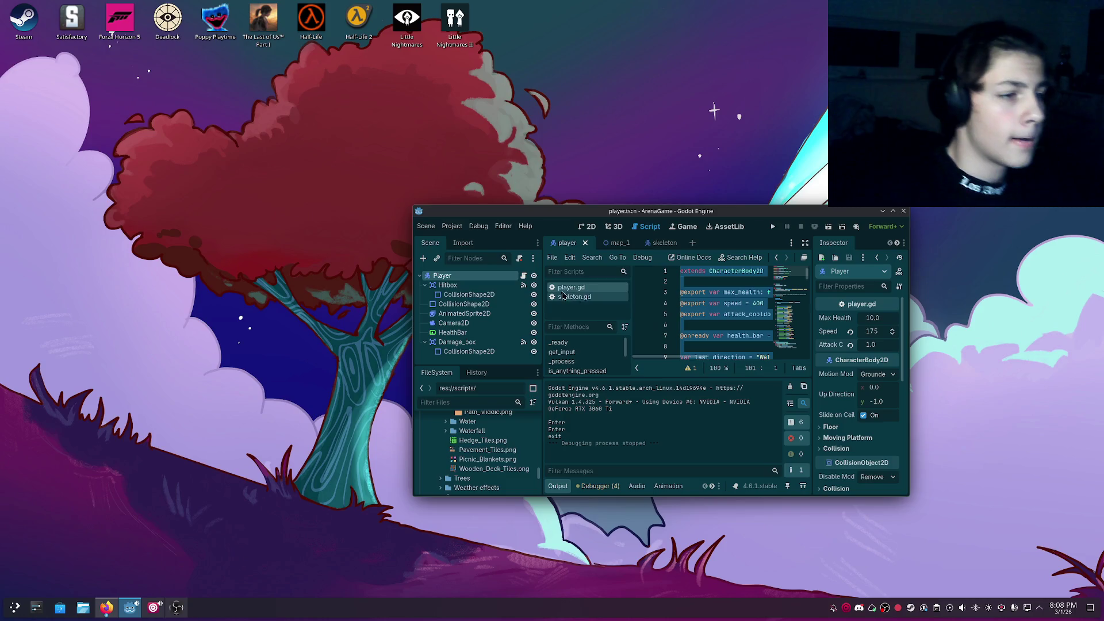
click(725, 346)
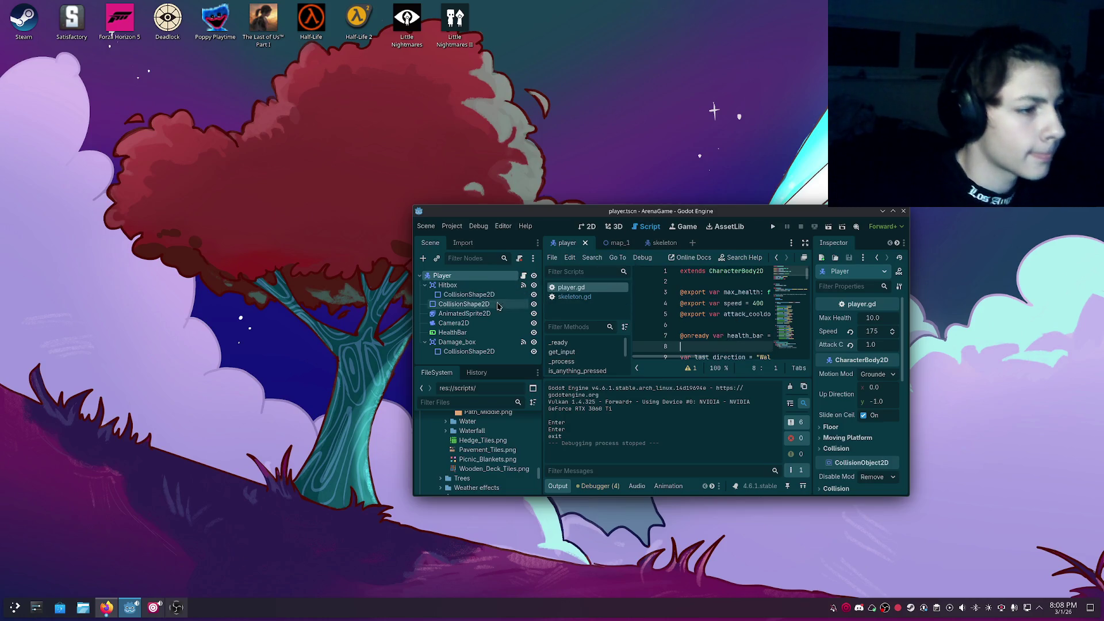
click(893, 212)
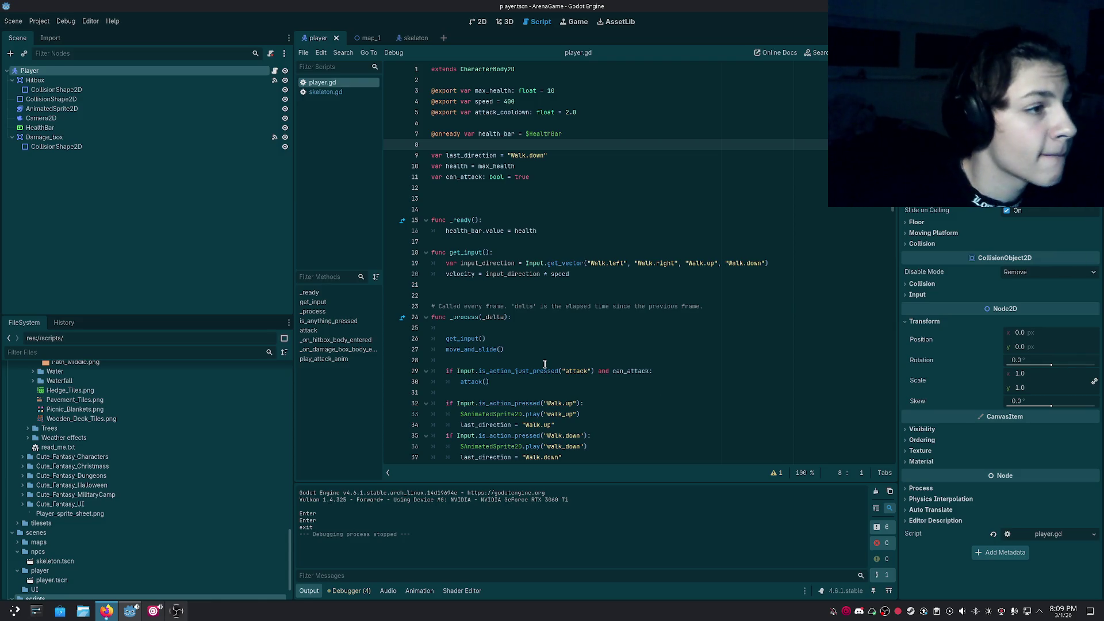
click(520, 329)
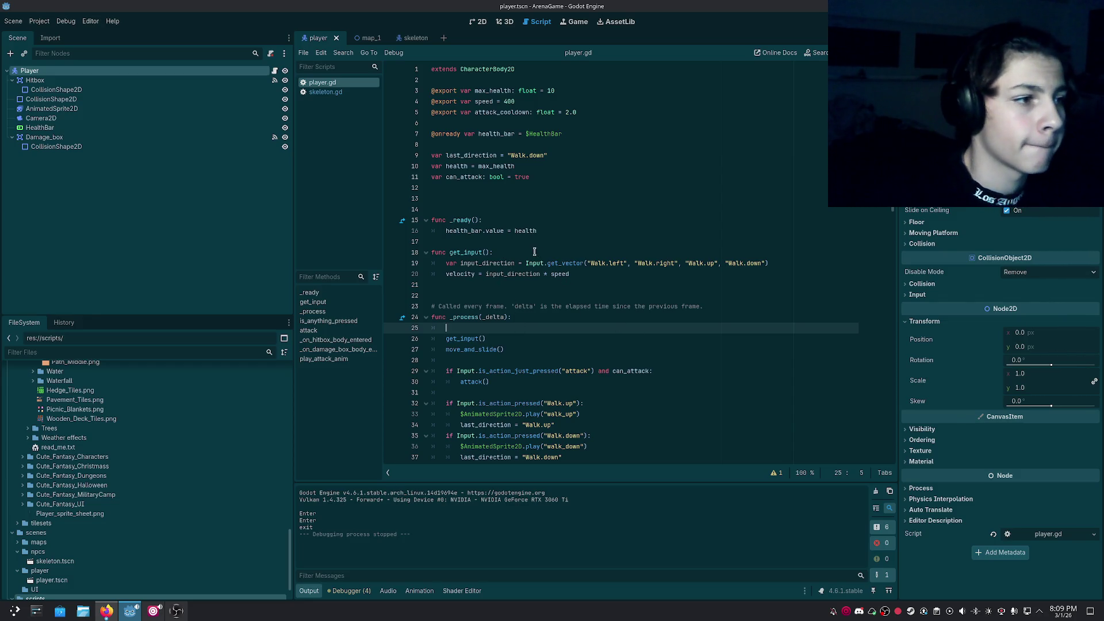
scroll(524, 313, down, 5)
scroll(524, 313, down, 13)
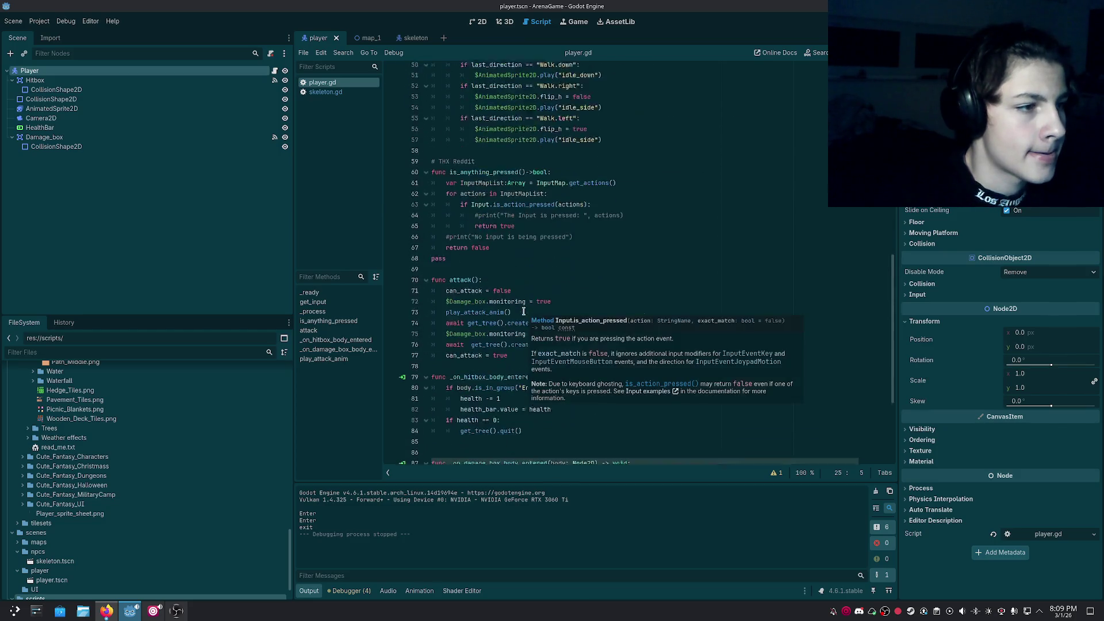
Insert 'is_attacking = true' as the first line of attack().
click(502, 231)
key(Return)
text(is_attacking = true)
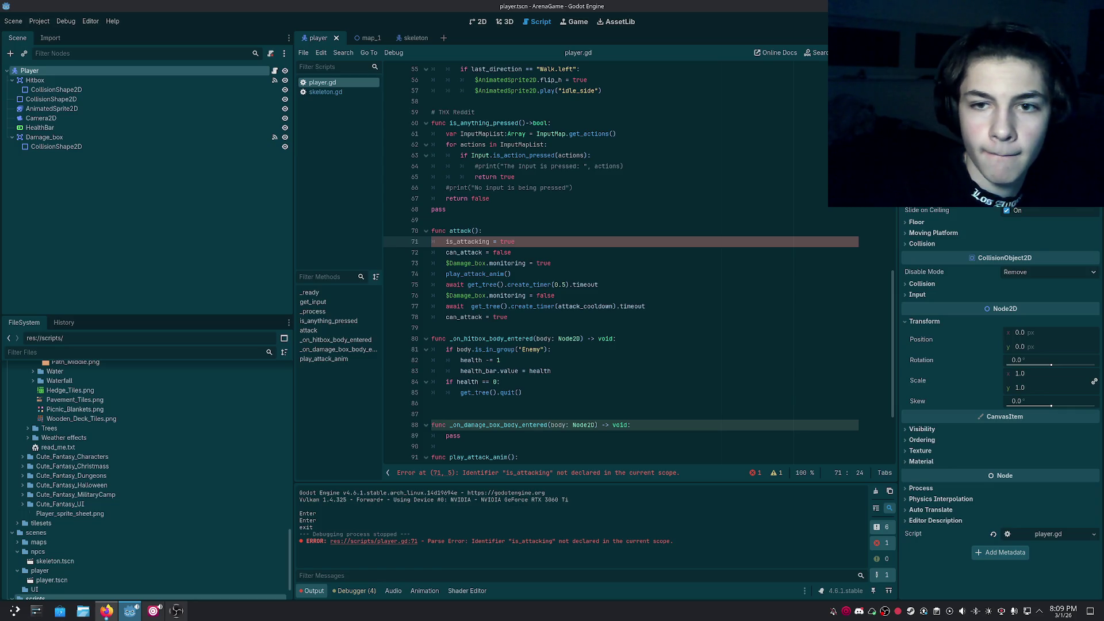
scroll(495, 173, up, 15)
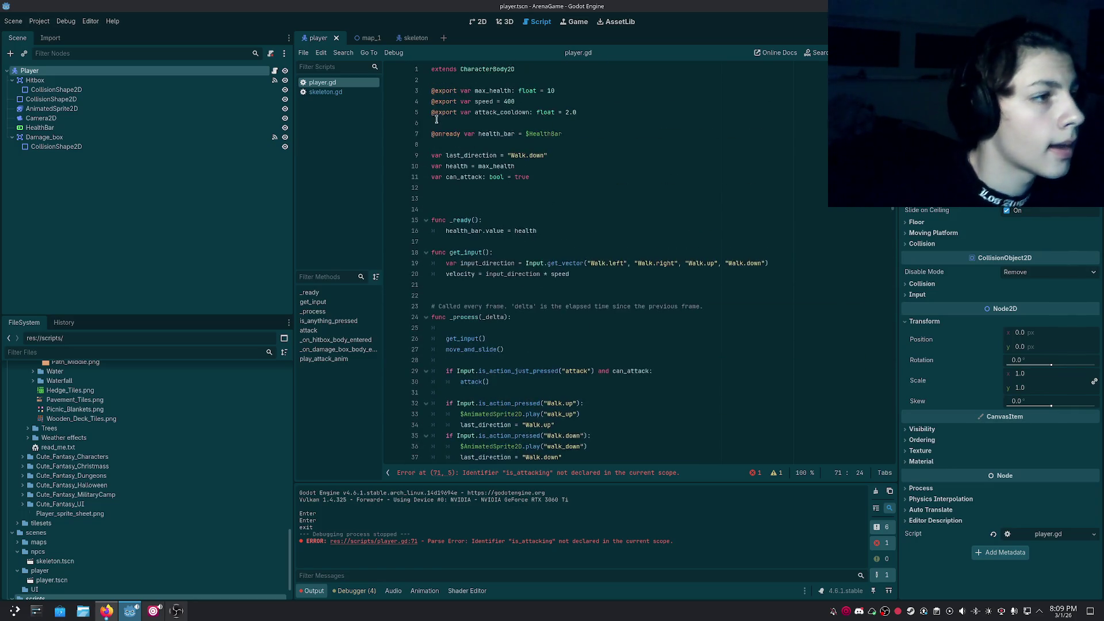
Write 'var is_attcking: bool = false' on line 12 and save player.gd.
click(473, 81)
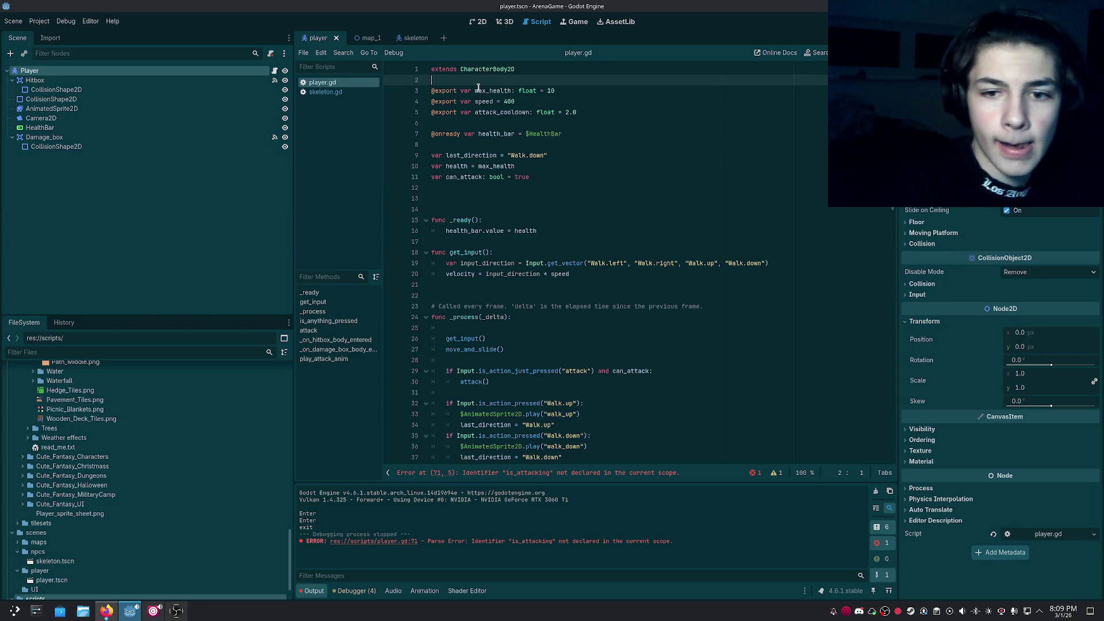
key(Down)
key(Down)
key(Down)
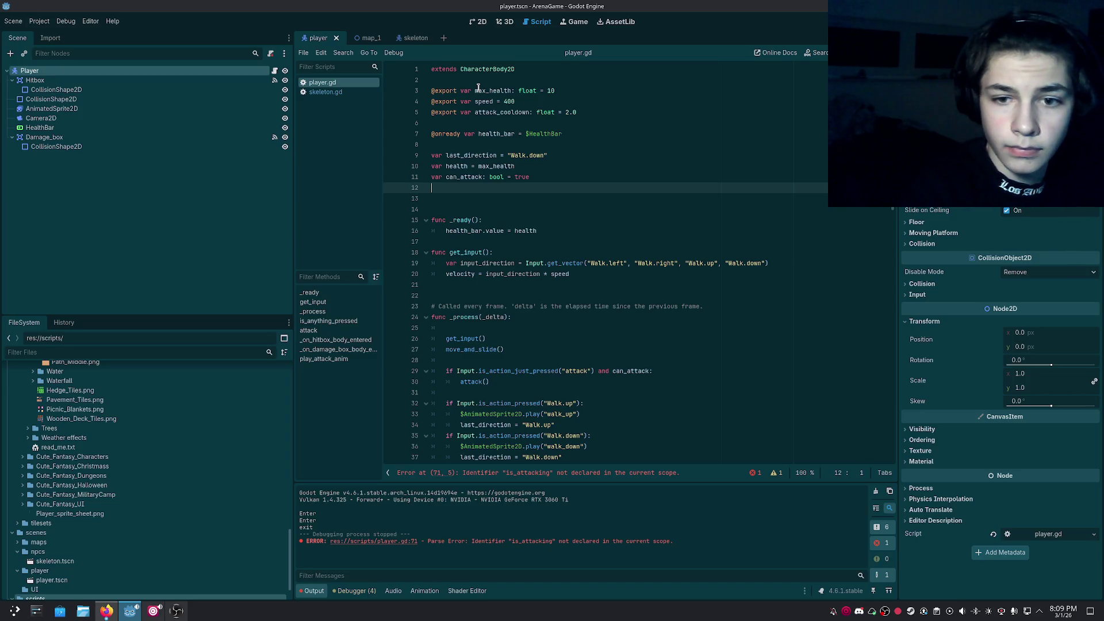
text(var )
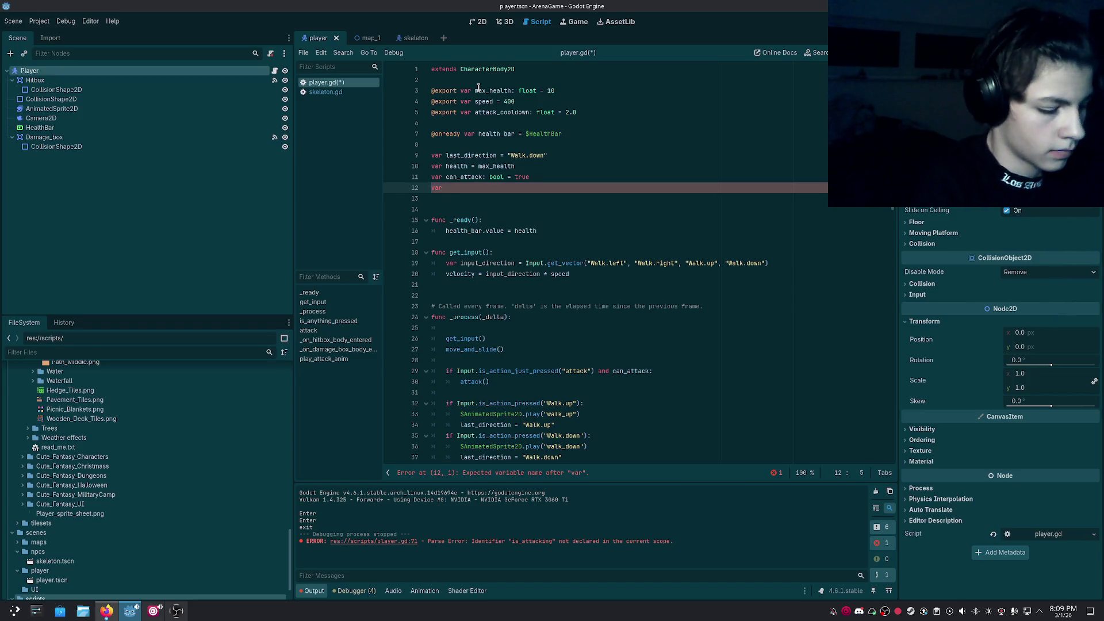
text(is_a)
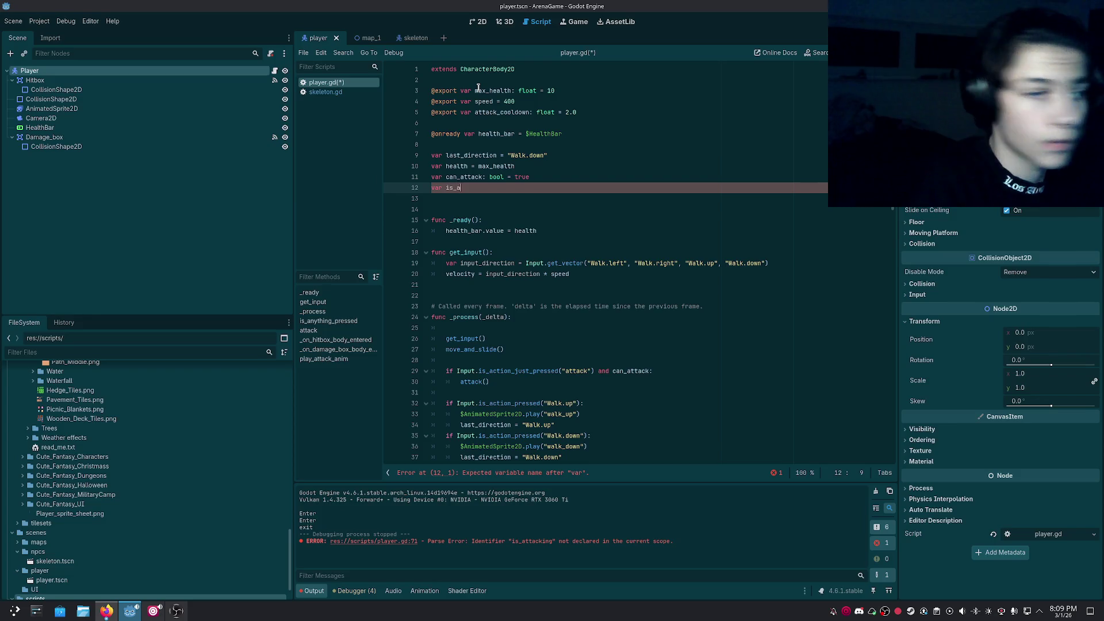
text(ttcking)
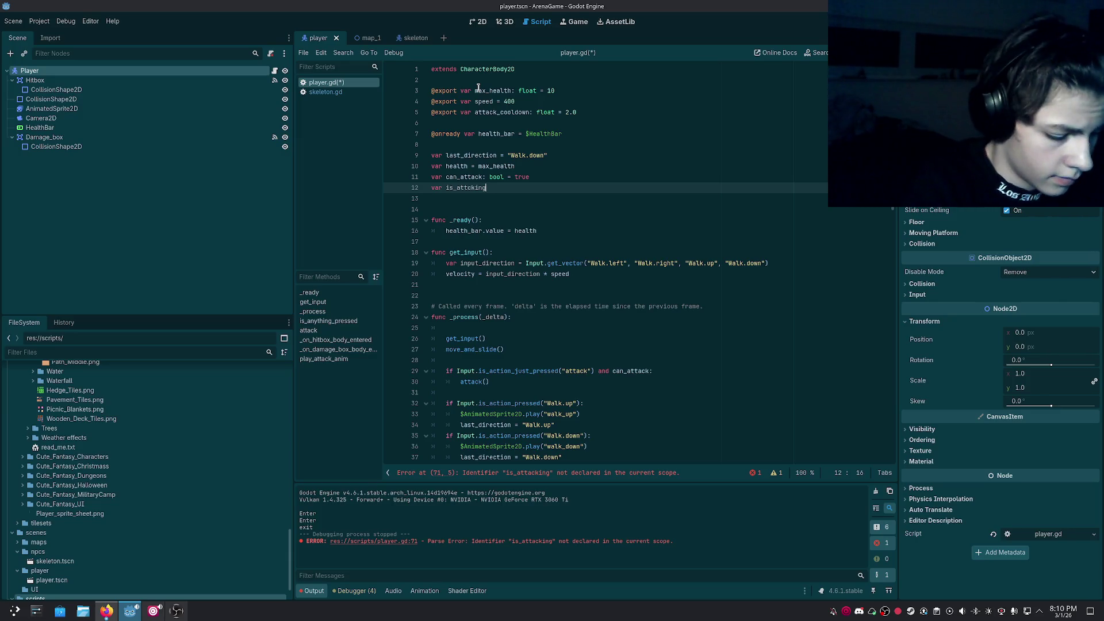
text(: bool )
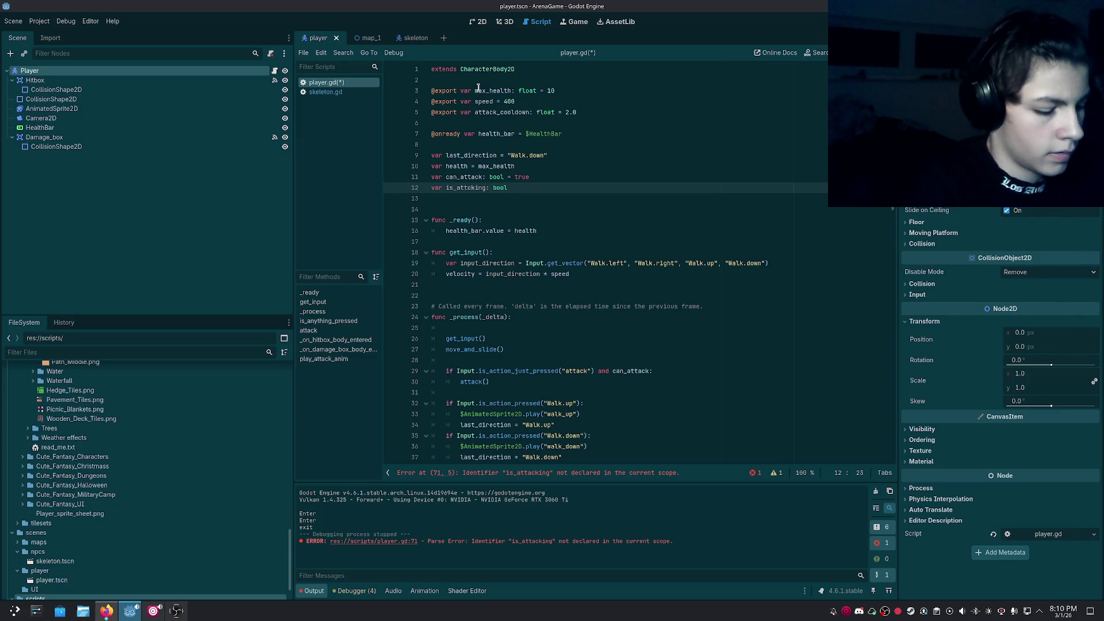
text(= false)
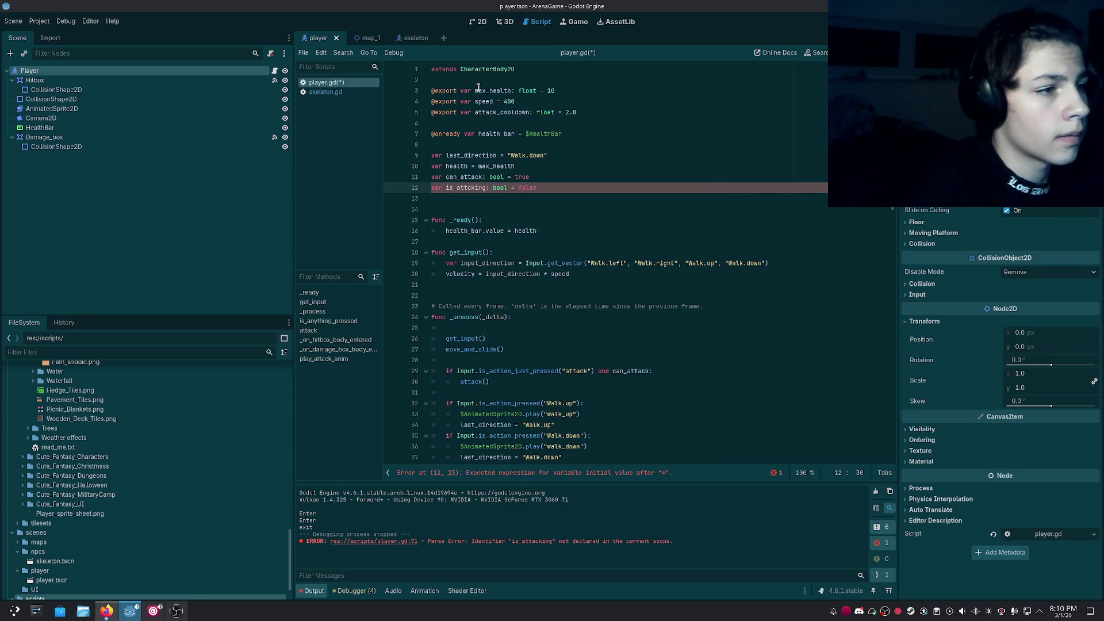
key(ctrl+s)
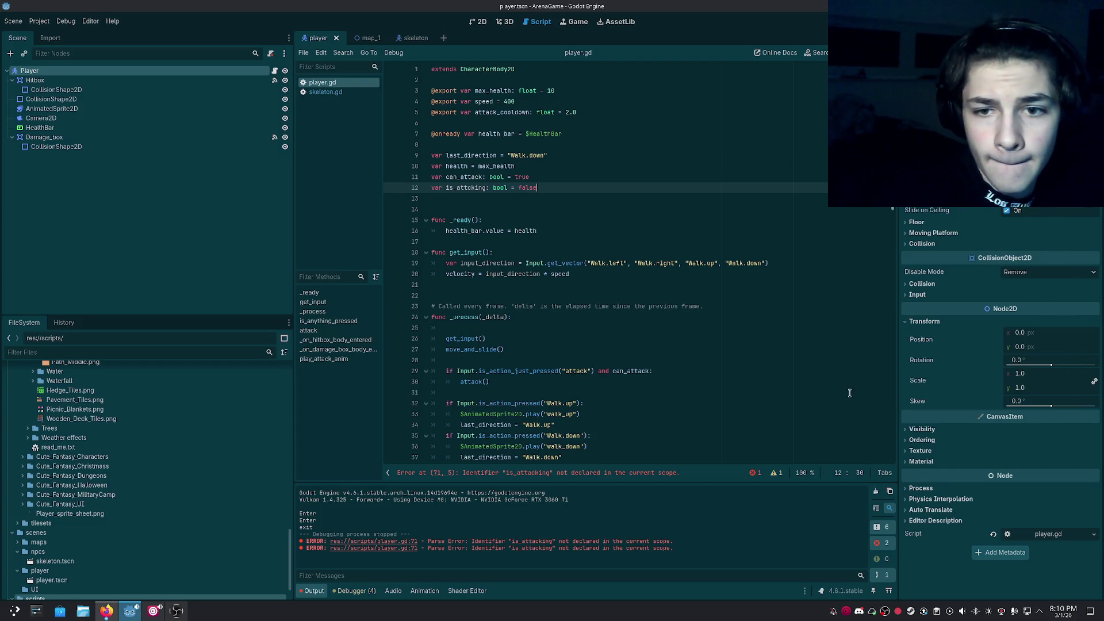
Locate the parse error, insert the missing 'a' in is_attcking on line 12, and save.
scroll(850, 393, down, 3)
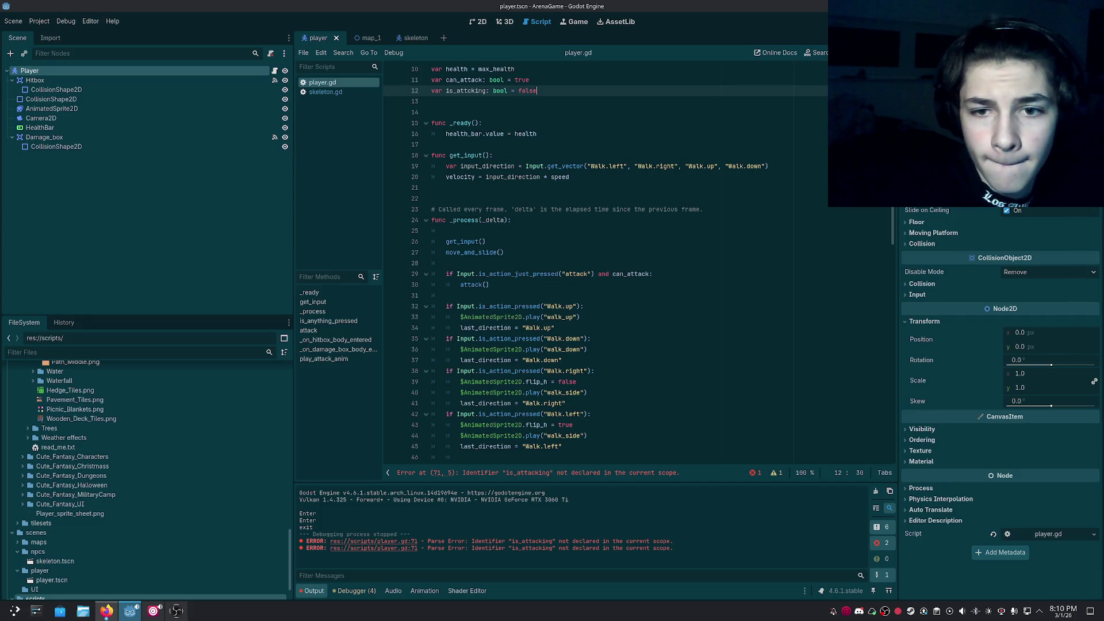
scroll(653, 412, down, 11)
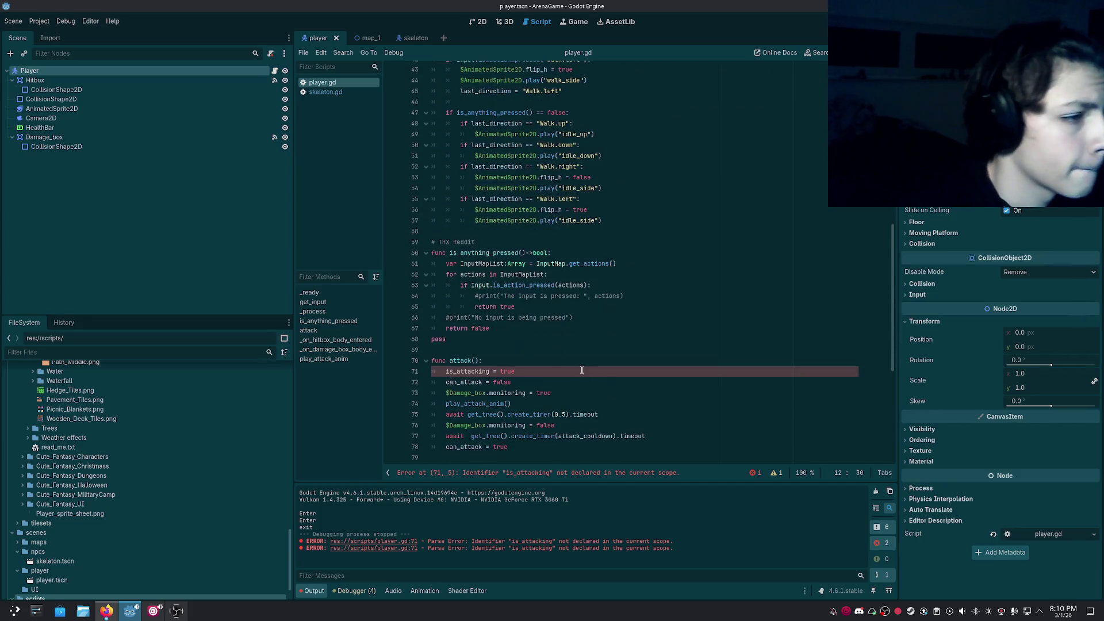
click(529, 380)
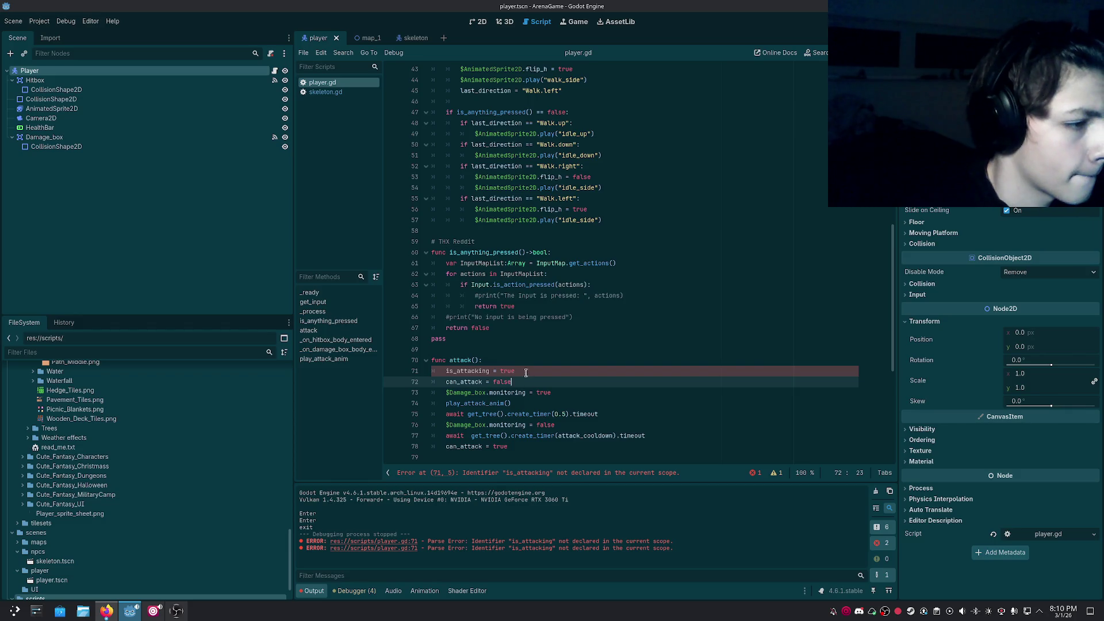
click(482, 371)
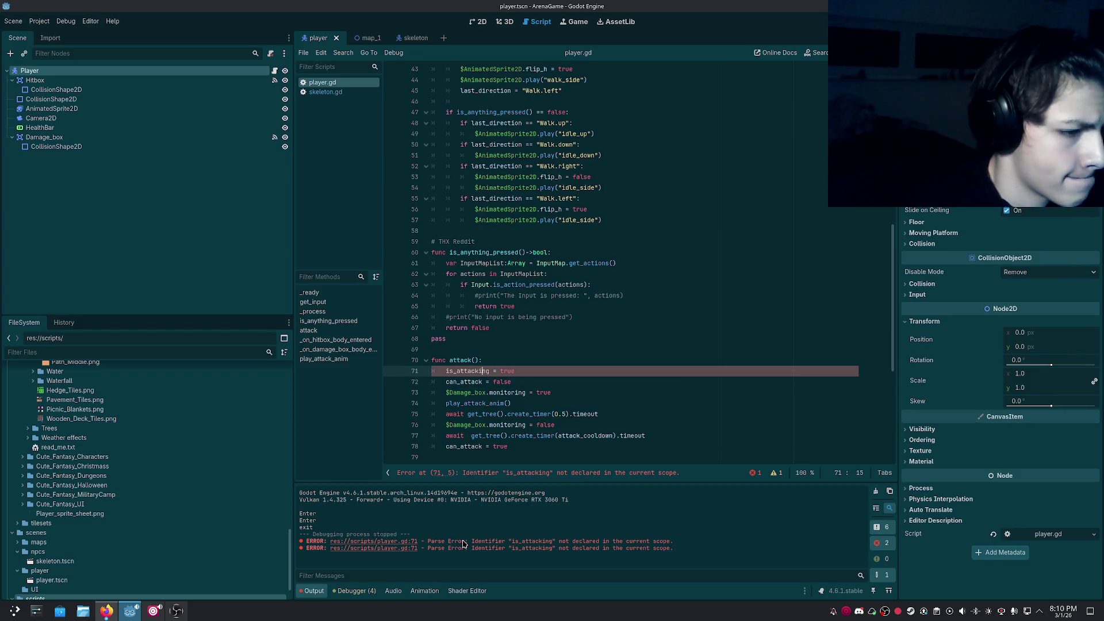
click(382, 541)
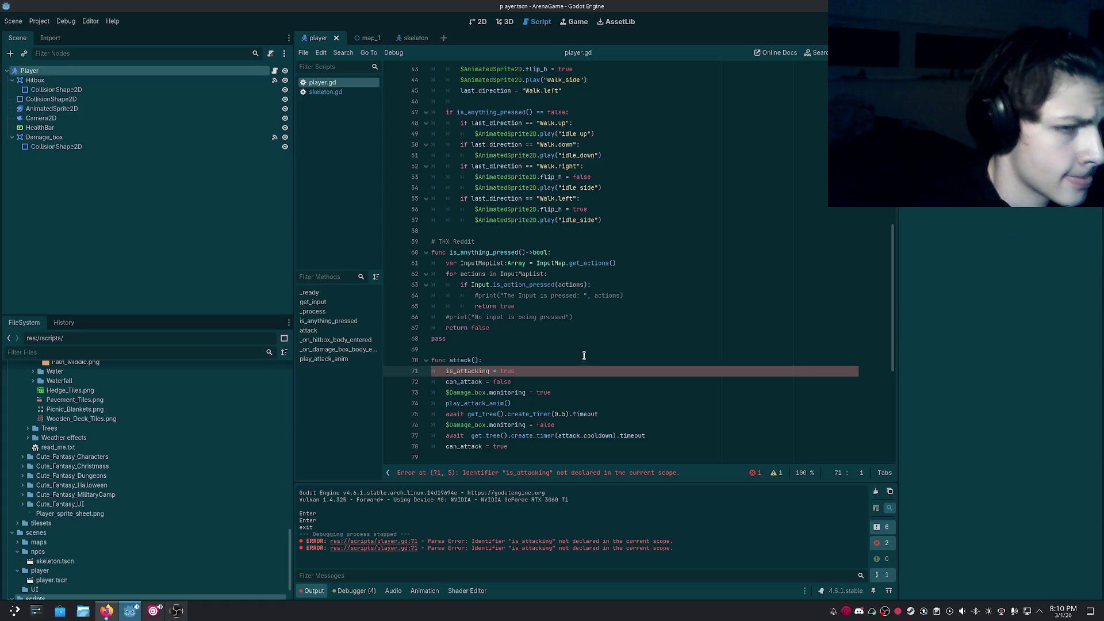
scroll(606, 344, up, 6)
scroll(606, 344, up, 8)
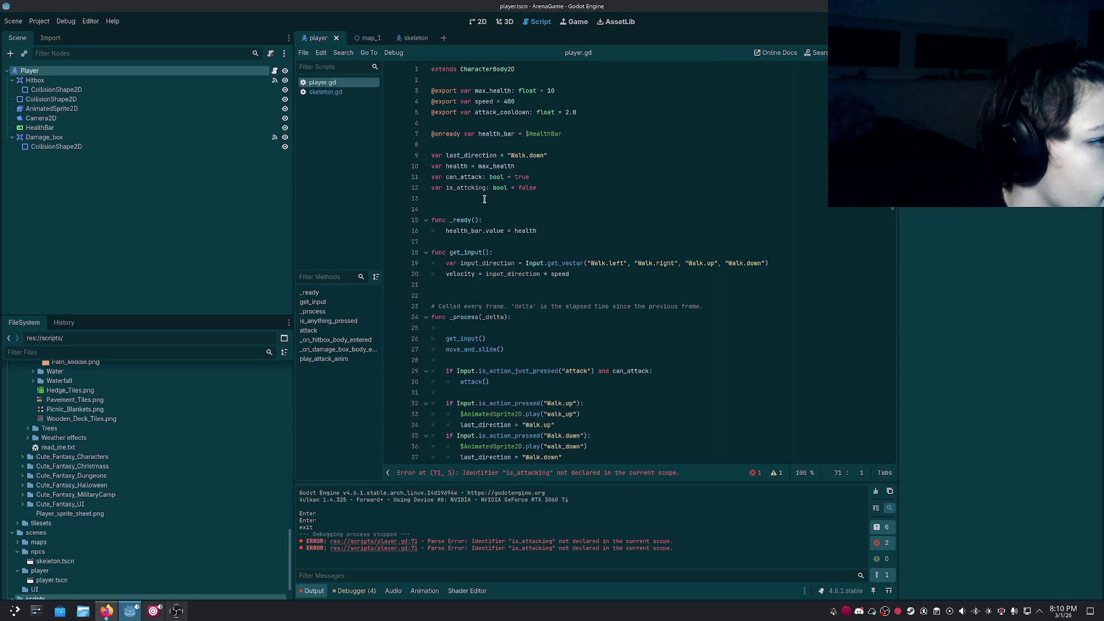
click(467, 190)
text(a)
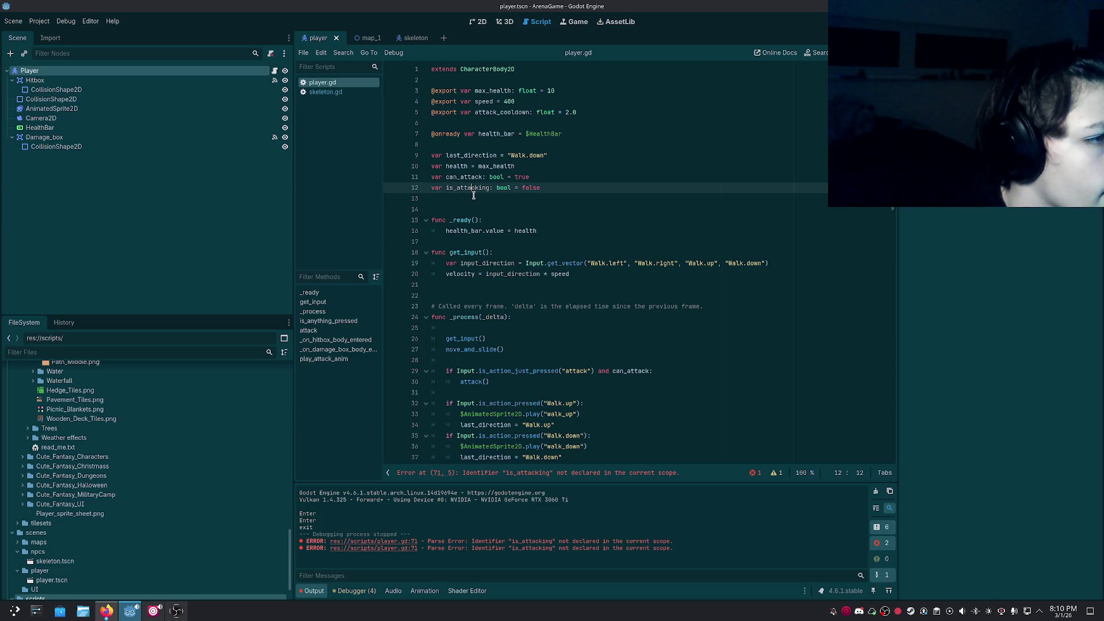
key(ctrl+s)
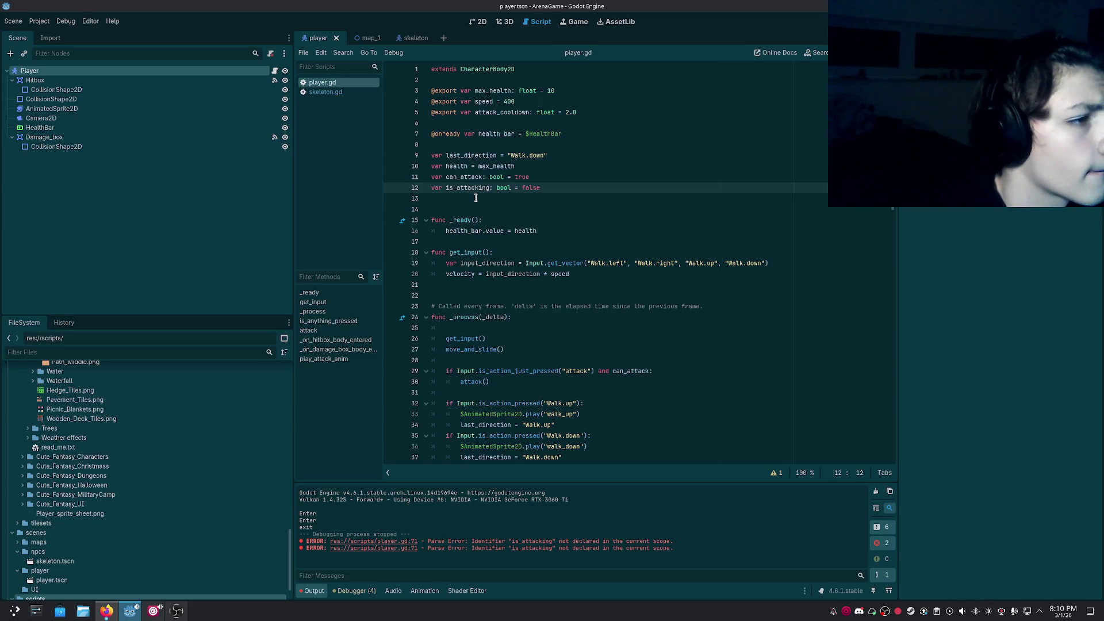
Check the line 12 declaration matches is_attacking in attack() and save again.
scroll(489, 219, down, 10)
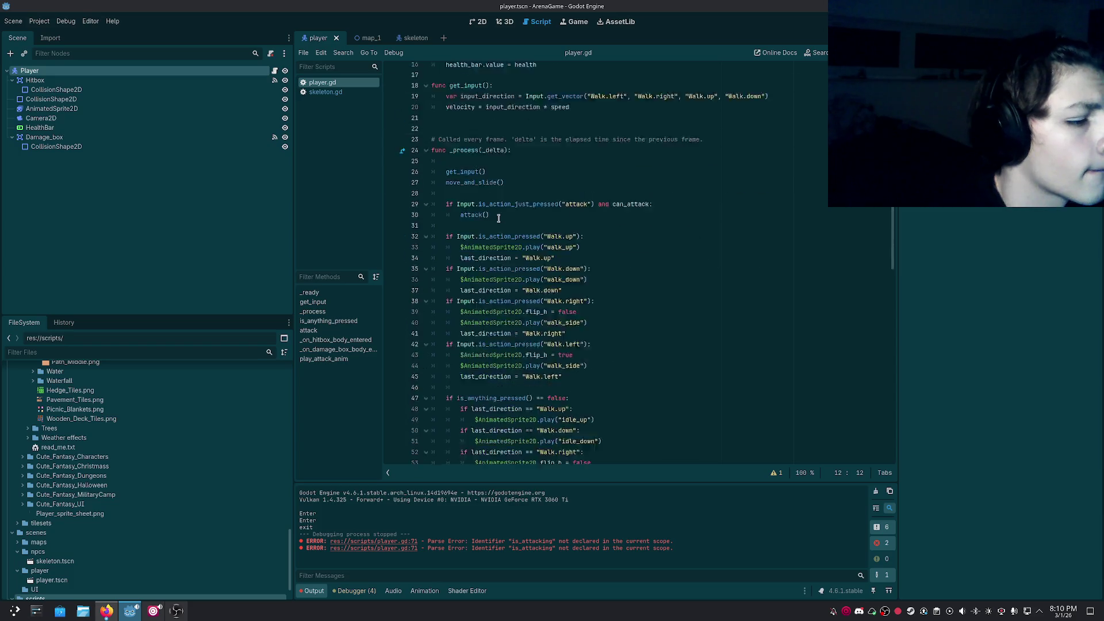
click(399, 542)
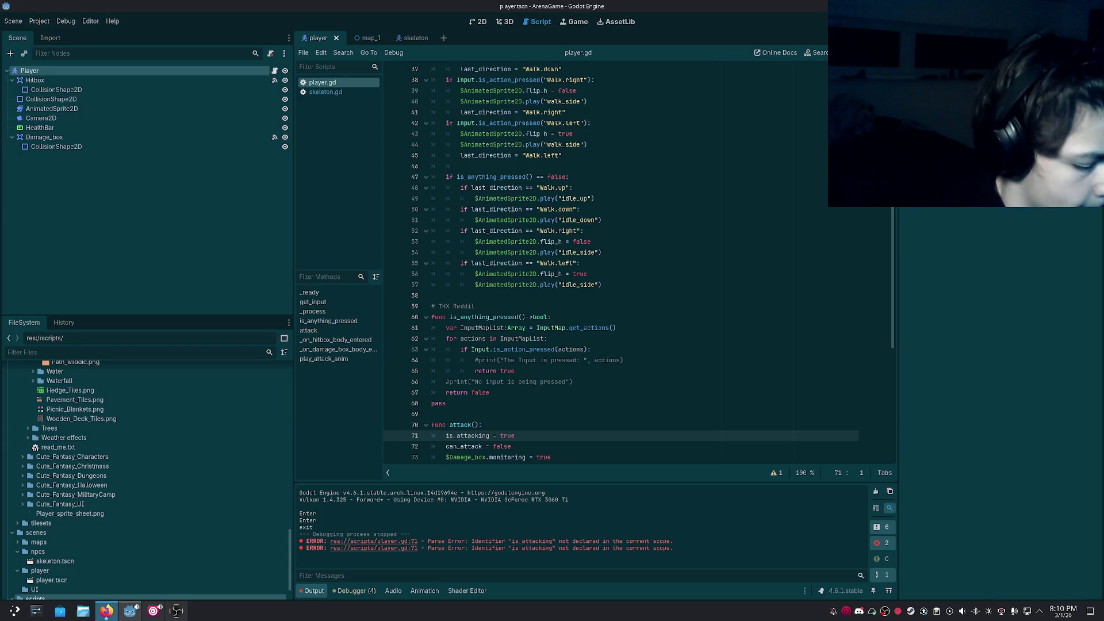
double_click(475, 435)
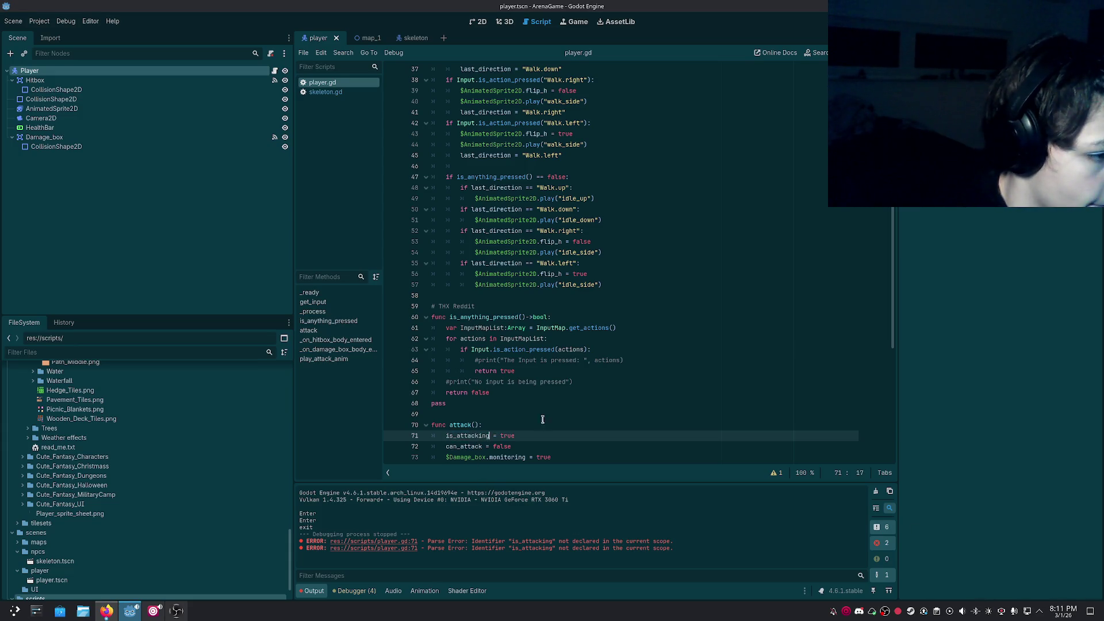
scroll(522, 203, up, 12)
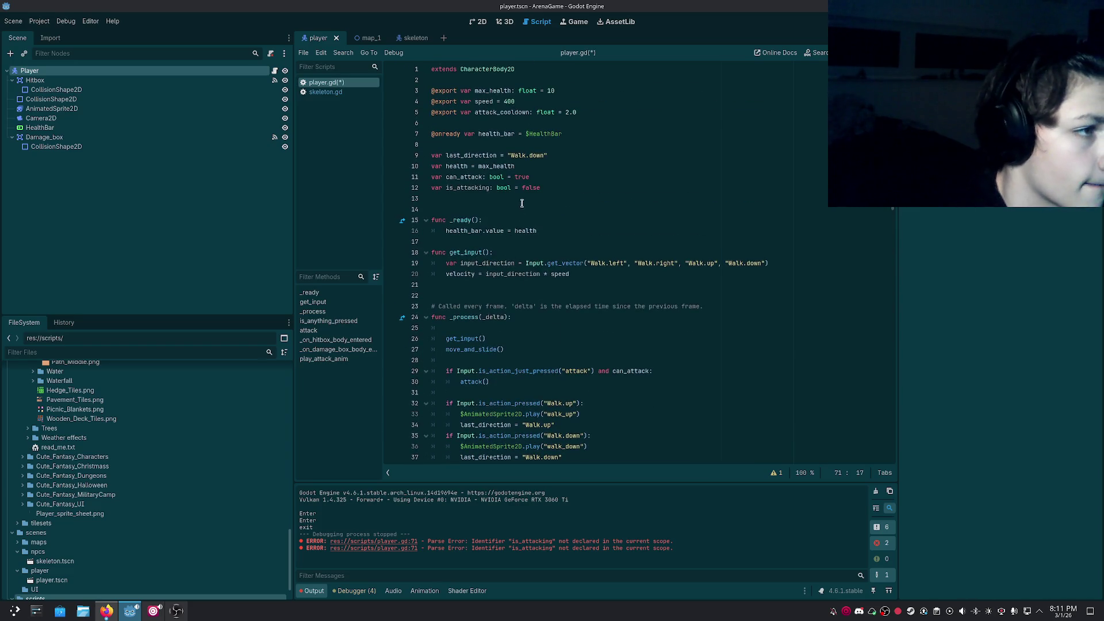
double_click(472, 190)
key(Right)
key(ctrl+s)
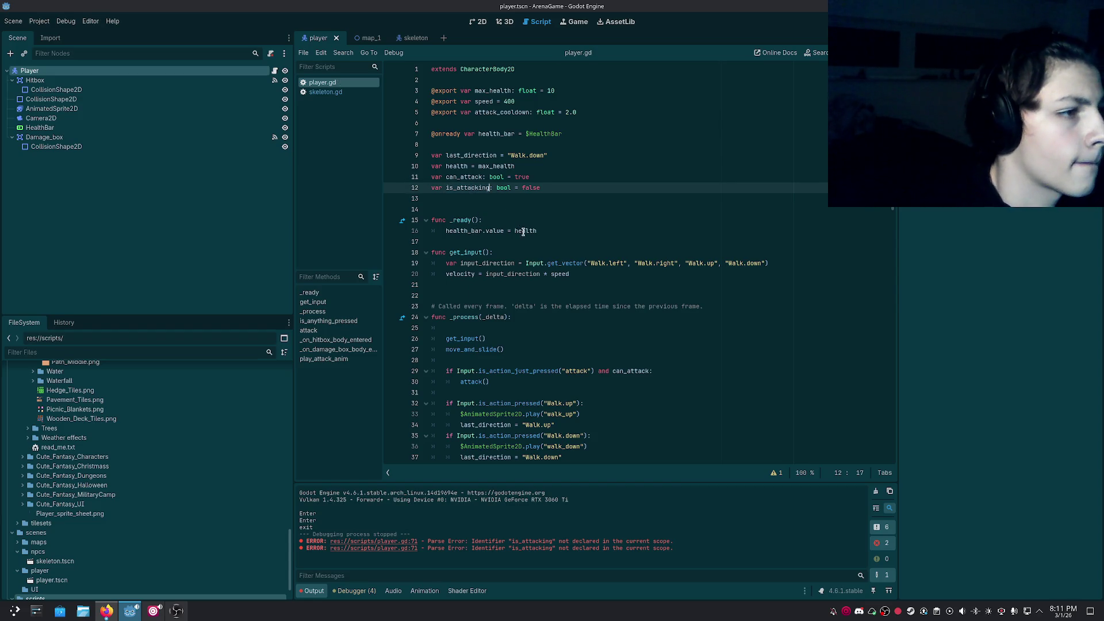
scroll(521, 227, down, 4)
click(523, 231)
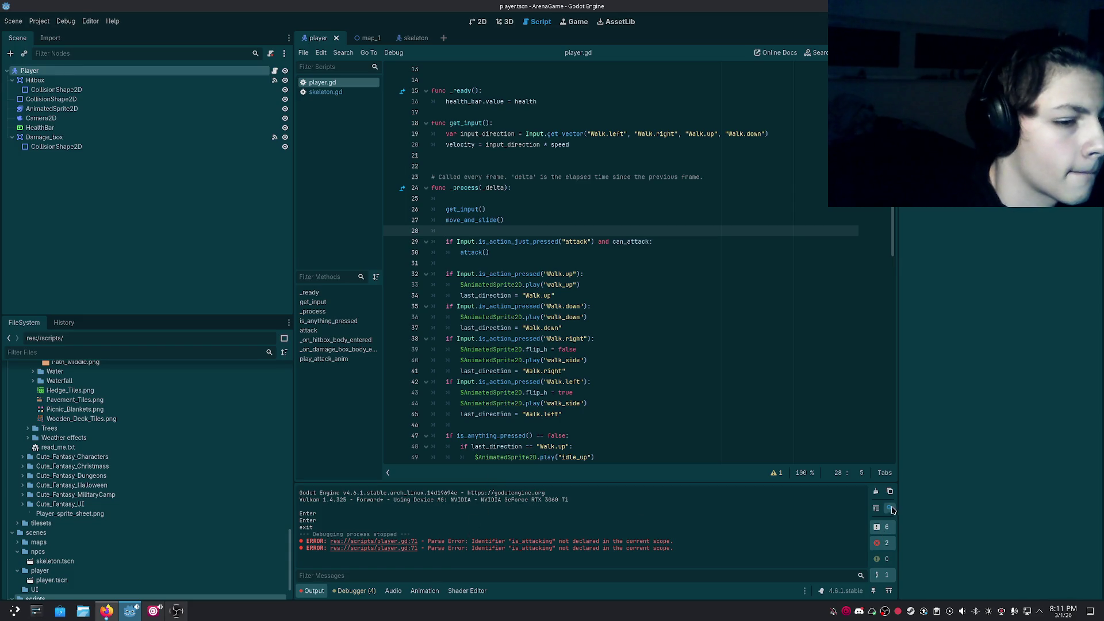
Clear the Output log, check the Debugger tab, and return to Output.
click(876, 491)
click(349, 593)
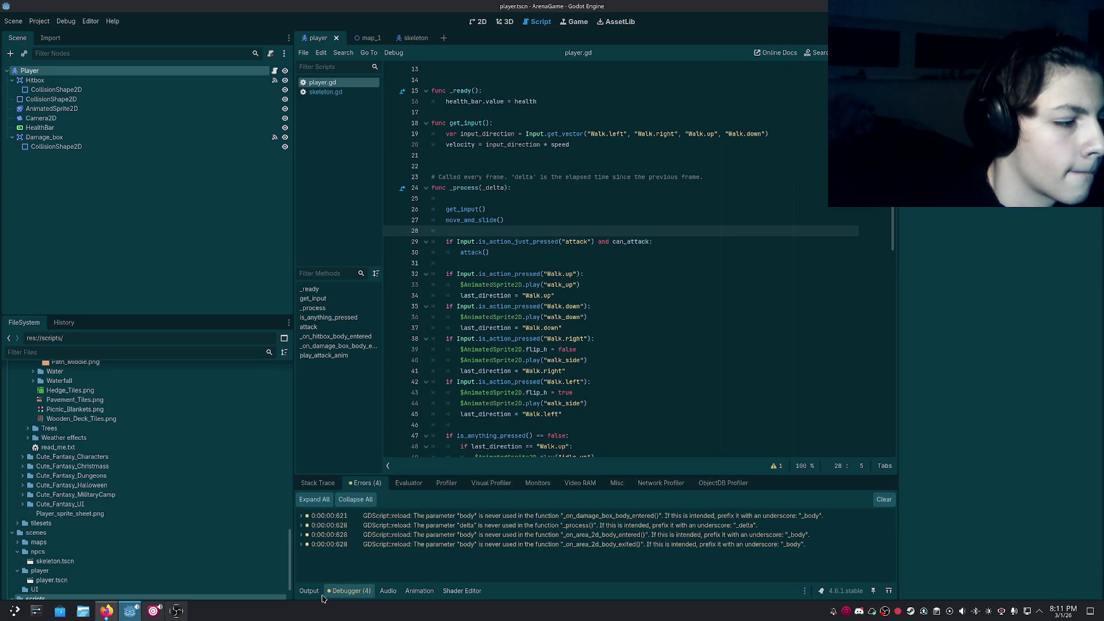
click(313, 592)
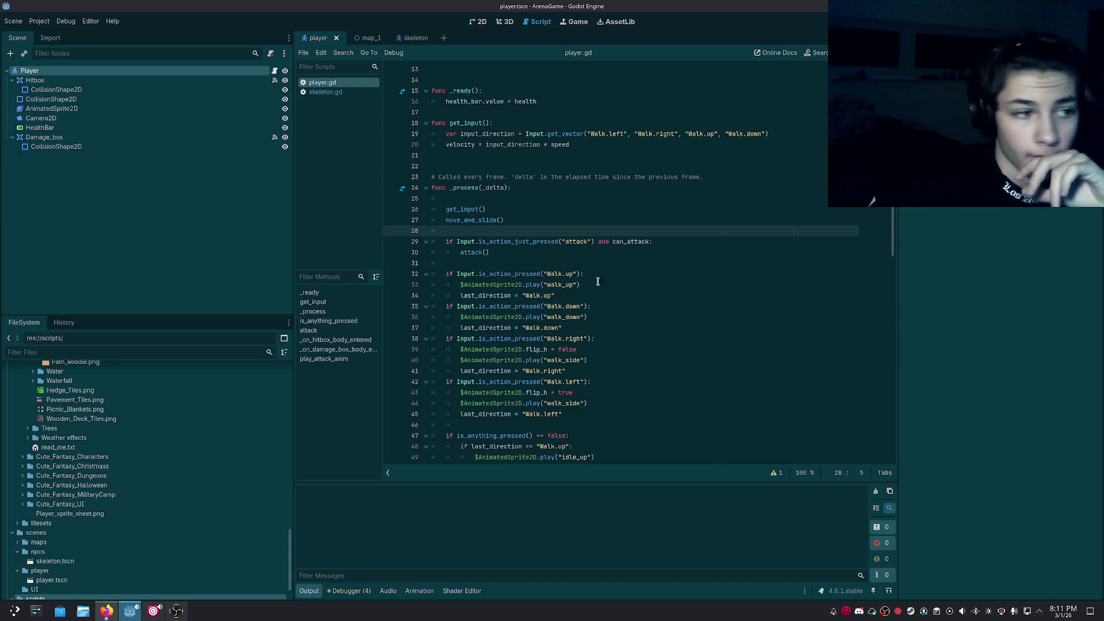
scroll(598, 281, down, 6)
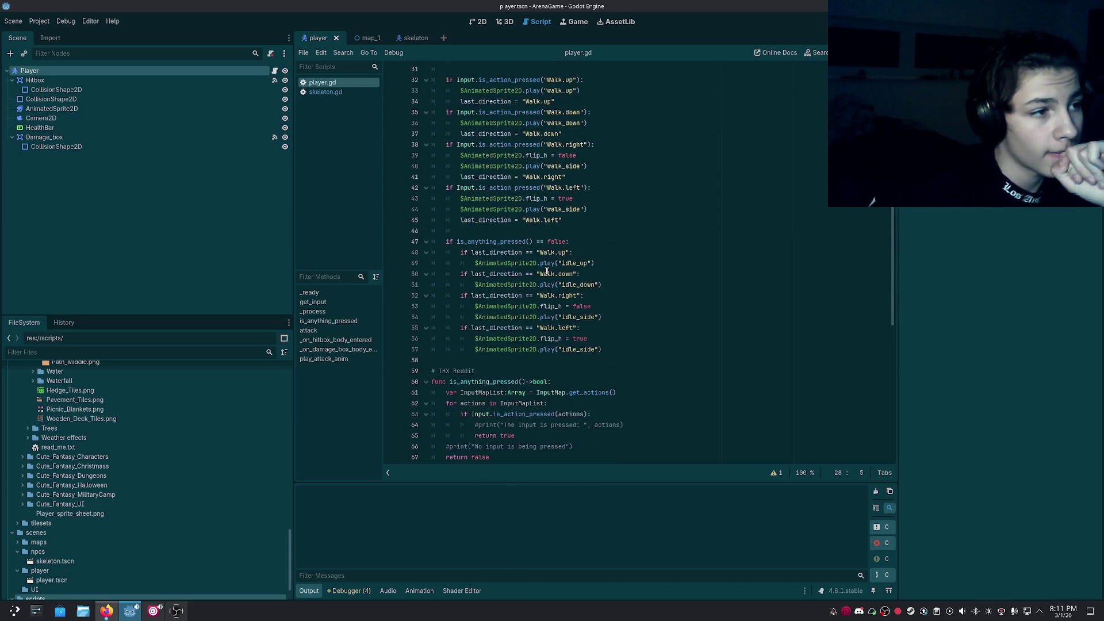
scroll(547, 270, up, 4)
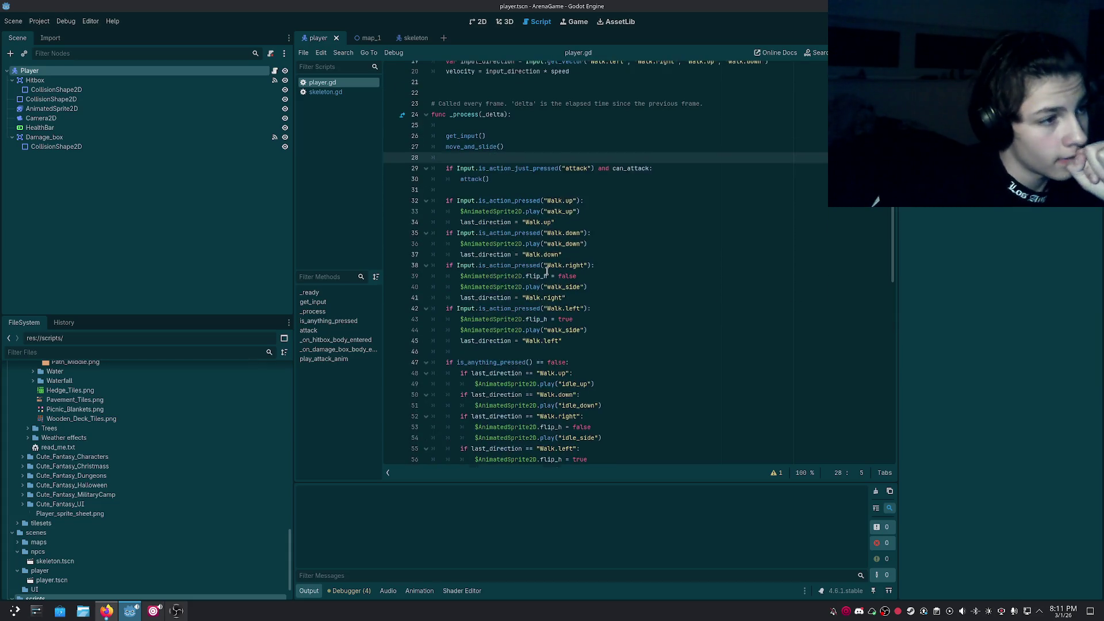
scroll(547, 271, down, 15)
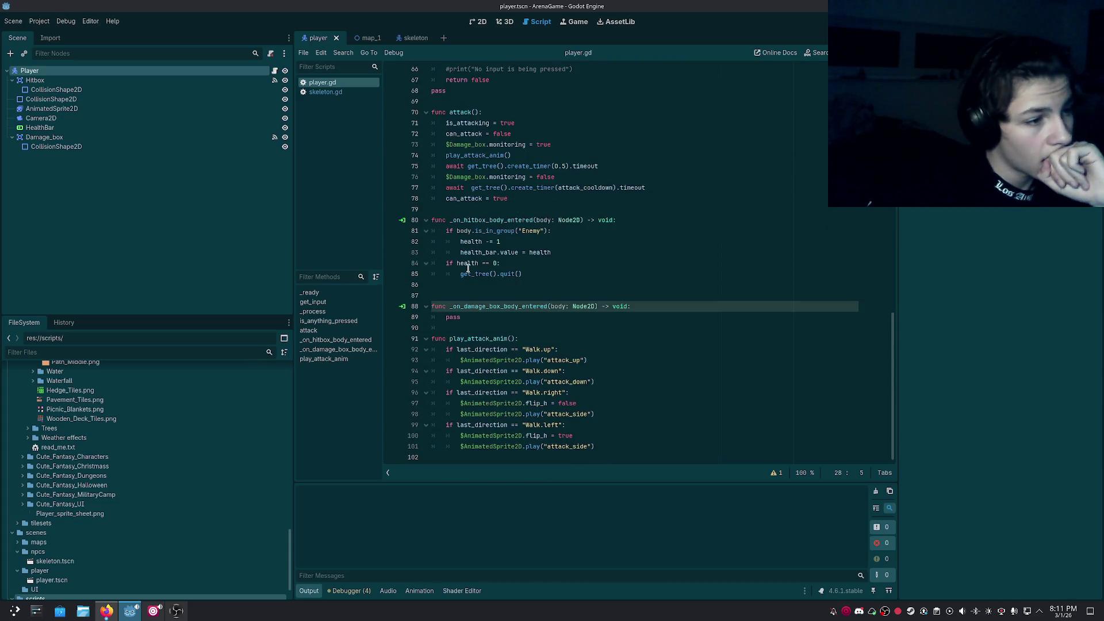
scroll(467, 268, up, 20)
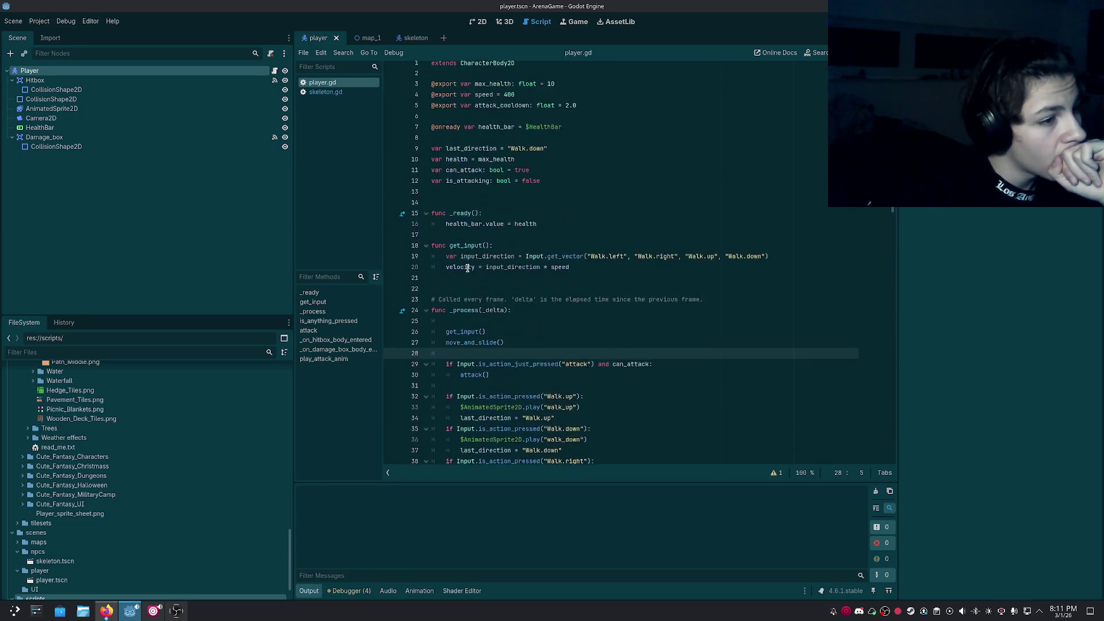
scroll(467, 267, down, 20)
scroll(467, 267, up, 15)
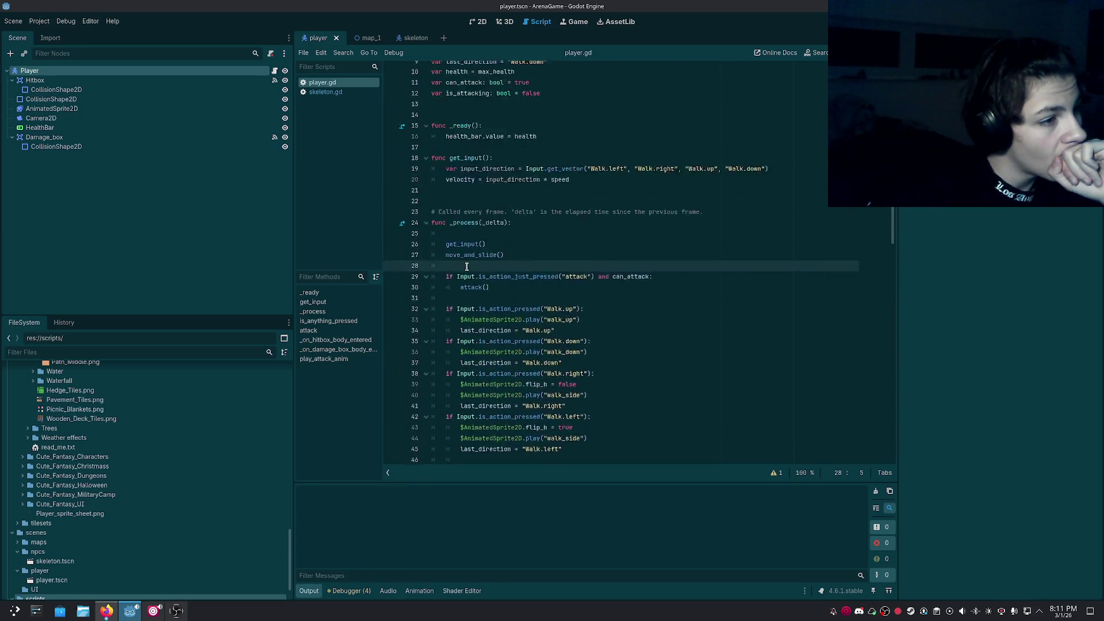
scroll(467, 267, down, 12)
scroll(467, 267, down, 3)
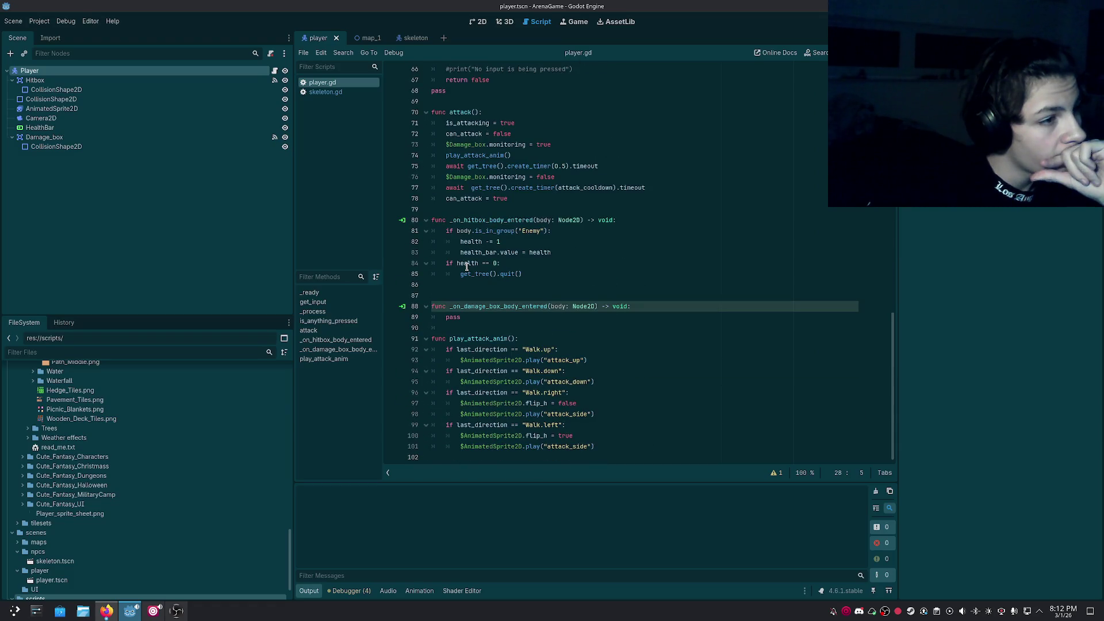
scroll(467, 268, up, 20)
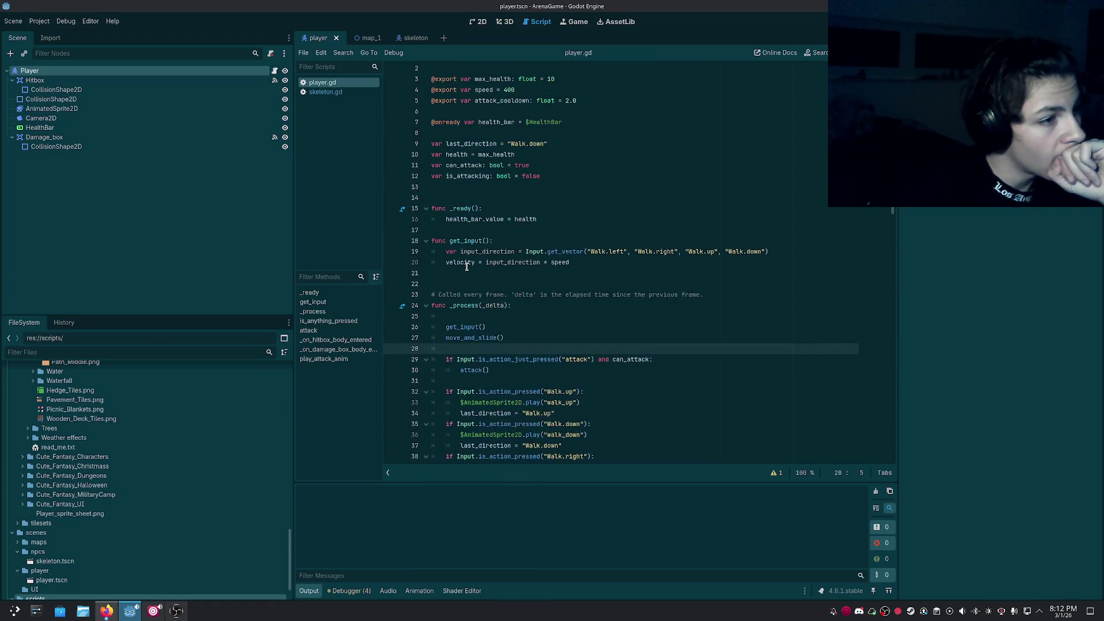
scroll(467, 268, down, 12)
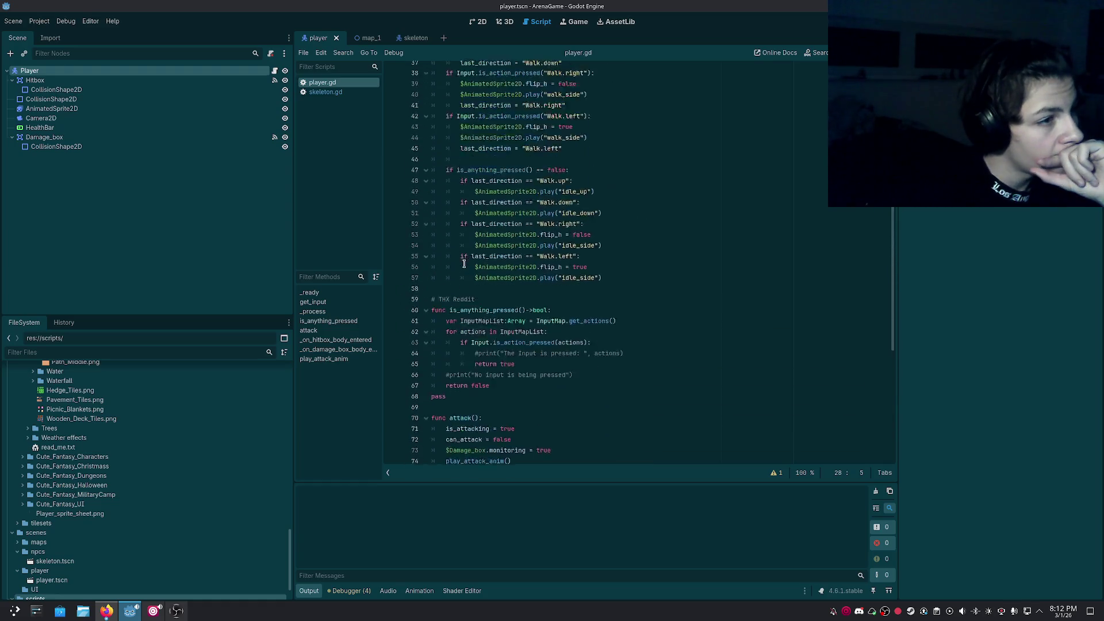
scroll(464, 264, up, 8)
scroll(464, 264, down, 17)
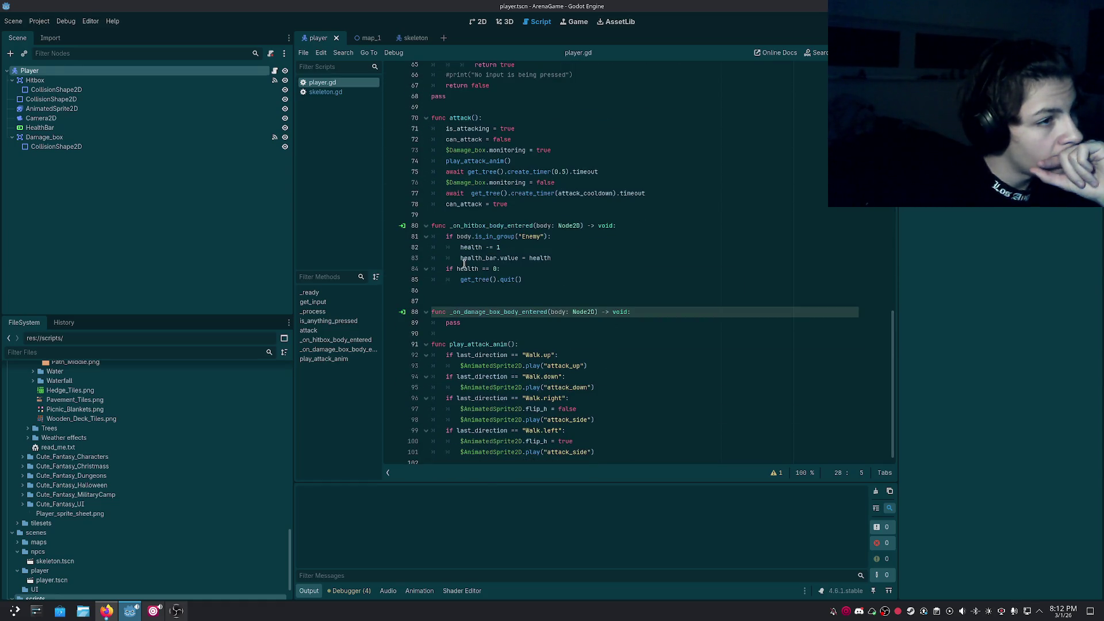